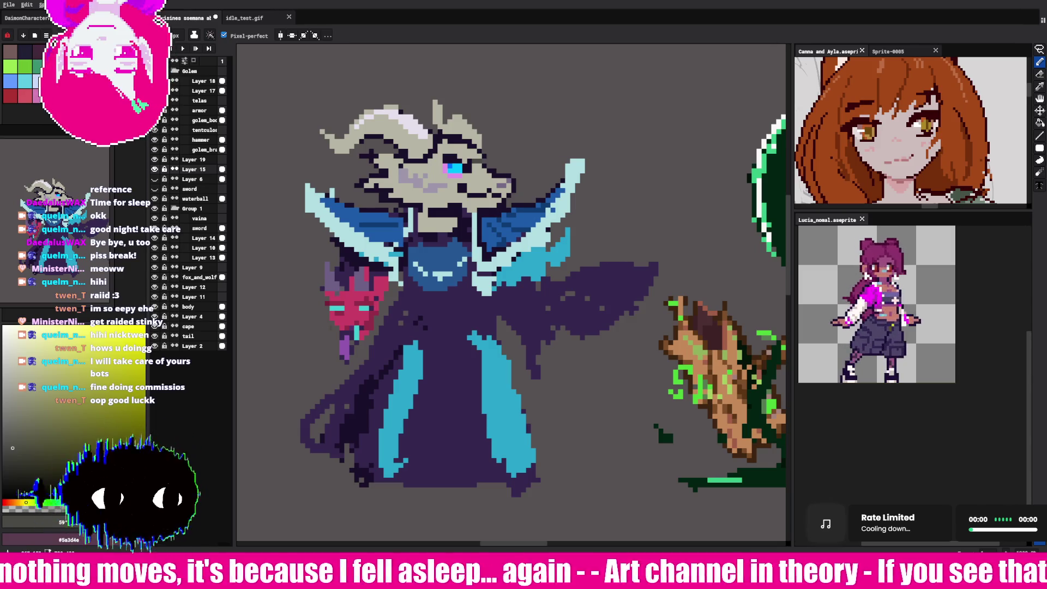
# Step: Sample the dark purple, teal and beige-grey colours from the mask and head
pyautogui.keyDown('alt'); pyautogui.click(344, 337); pyautogui.keyUp('alt')
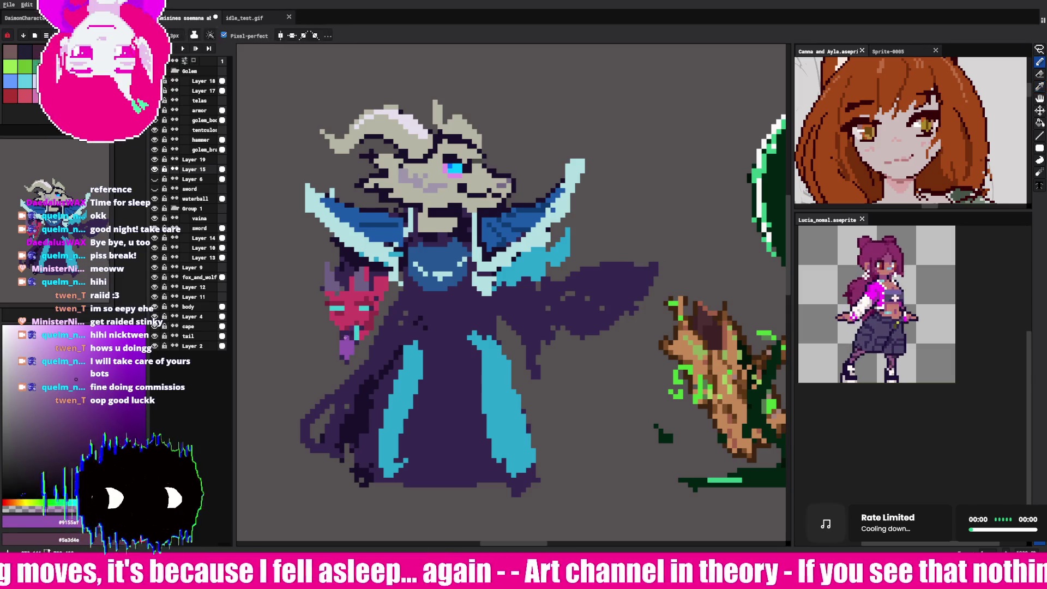
pyautogui.keyDown('alt'); pyautogui.click(348, 327); pyautogui.keyUp('alt')
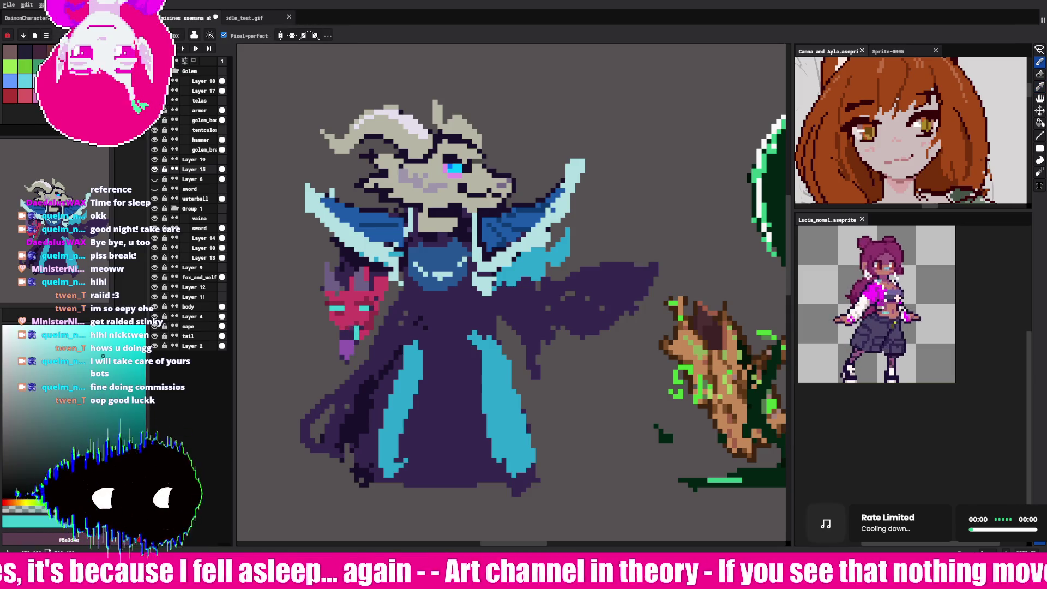
pyautogui.keyDown('alt'); pyautogui.click(349, 329); pyautogui.keyUp('alt')
pyautogui.keyDown('alt'); pyautogui.click(352, 327); pyautogui.keyUp('alt')
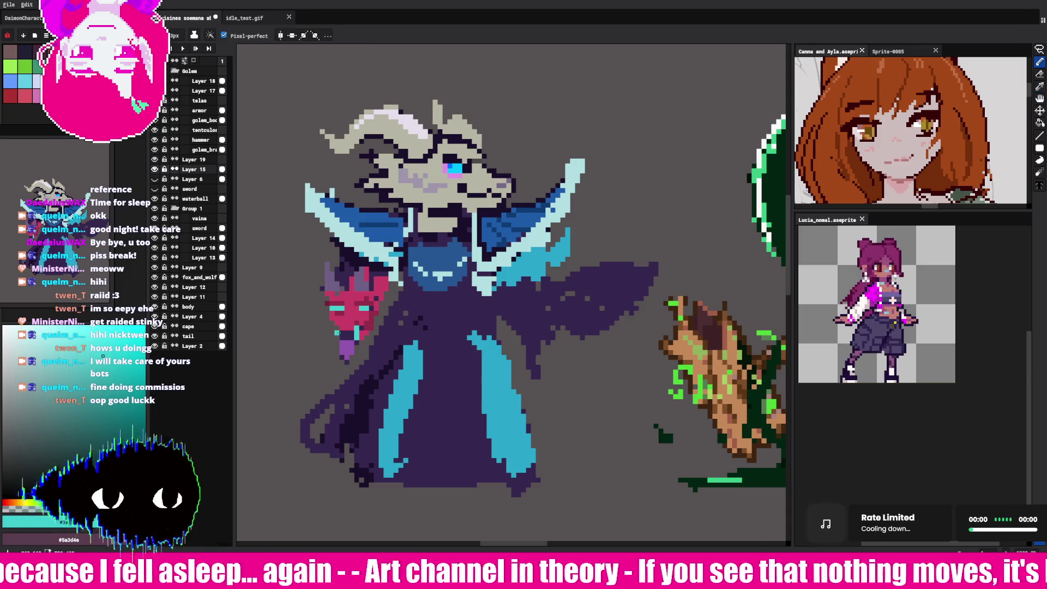
pyautogui.keyDown('alt'); pyautogui.click(345, 337); pyautogui.keyUp('alt')
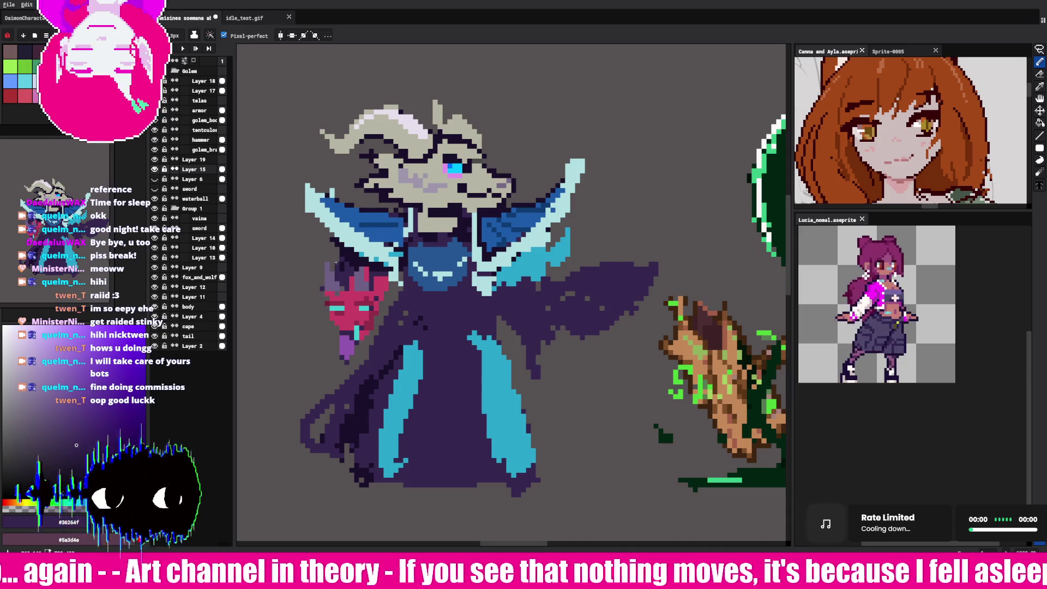
pyautogui.press('alt')
pyautogui.keyDown('alt'); pyautogui.click(397, 180); pyautogui.keyUp('alt')
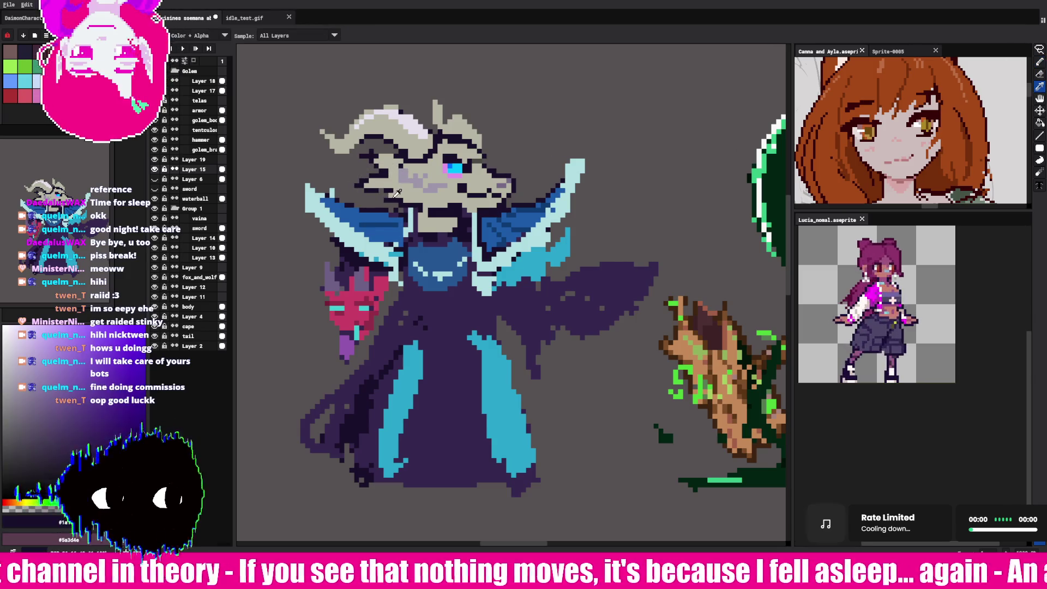
pyautogui.keyDown('alt'); pyautogui.click(388, 173); pyautogui.keyUp('alt')
pyautogui.press('alt')
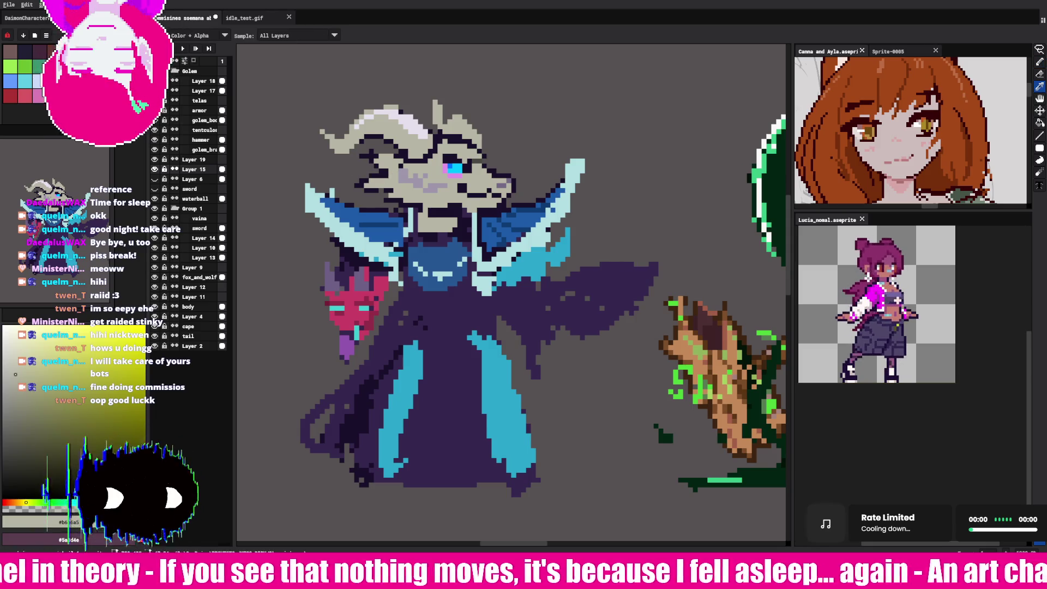
# Step: Sharpen the horn tips with dark outline pixels on the left and light grey on the right
pyautogui.keyDown('alt'); pyautogui.click(389, 118); pyautogui.keyUp('alt')
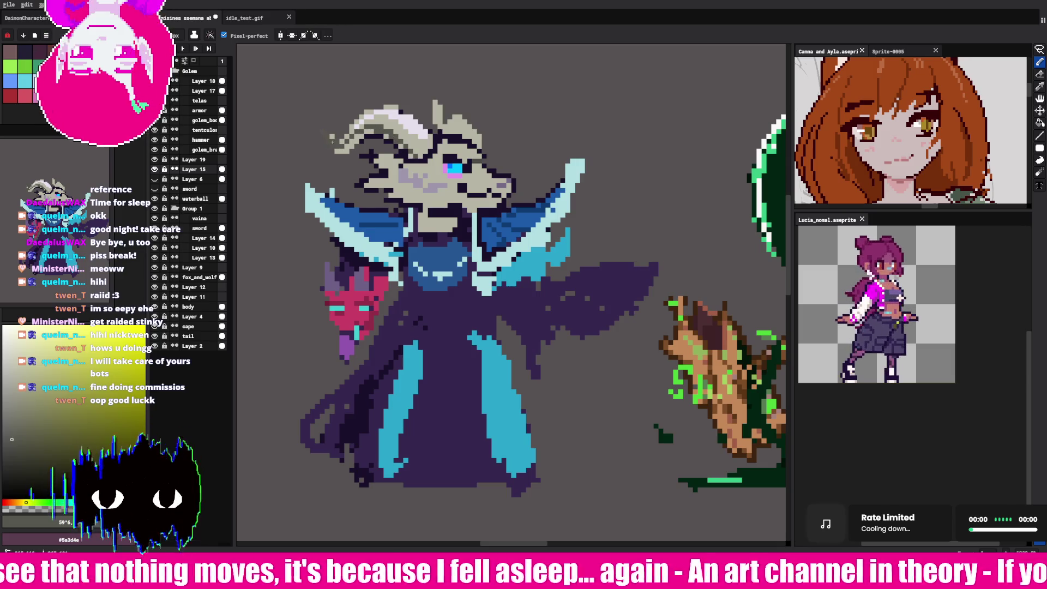
pyautogui.keyDown('alt'); pyautogui.click(366, 137); pyautogui.keyUp('alt')
pyautogui.moveTo(351, 143)
pyautogui.mouseDown()
pyautogui.moveTo(317, 135)
pyautogui.moveTo(349, 129)
pyautogui.moveTo(358, 112)
pyautogui.moveTo(406, 109)
pyautogui.moveTo(436, 134)
pyautogui.mouseUp()
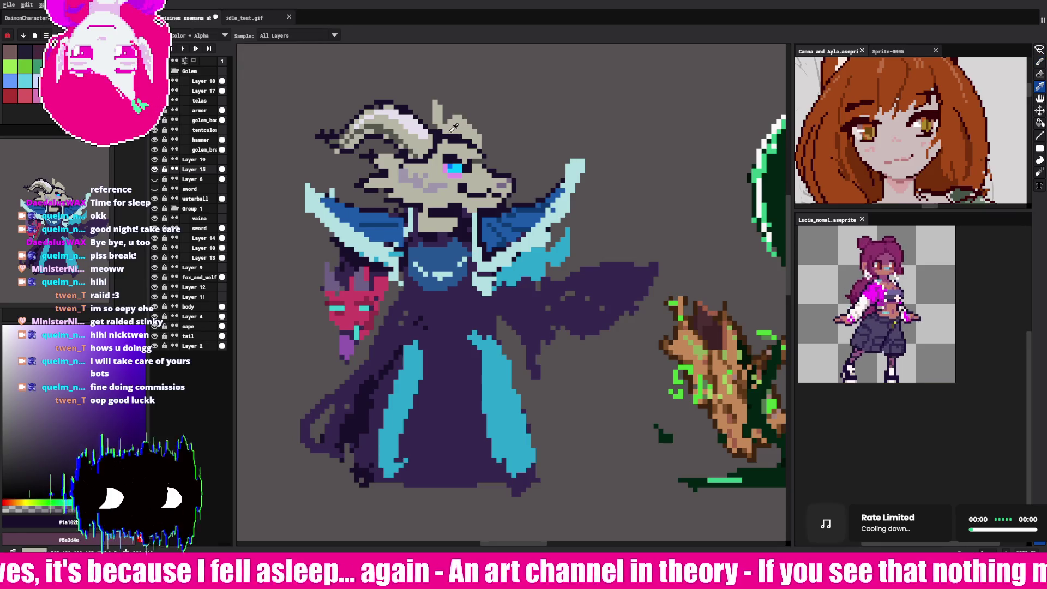
pyautogui.keyDown('alt'); pyautogui.click(461, 121); pyautogui.keyUp('alt')
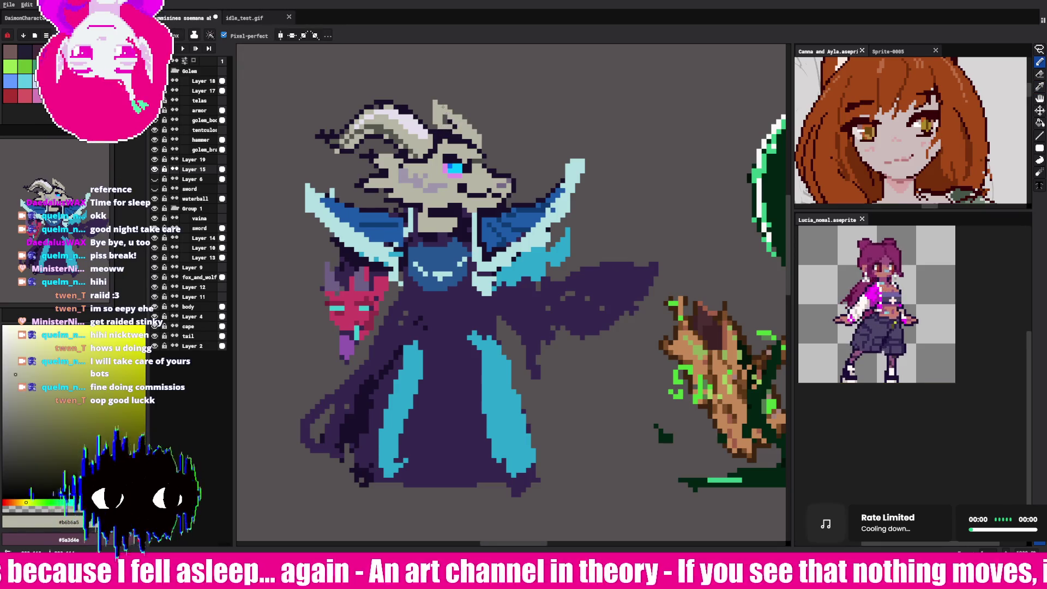
pyautogui.moveTo(437, 114)
pyautogui.mouseDown()
pyautogui.moveTo(435, 96)
pyautogui.moveTo(444, 96)
pyautogui.mouseUp()
pyautogui.press('i')
pyautogui.click(456, 116)
pyautogui.press('b')
# Step: Refill the goat's beige face with lavender-grey using the Paint Bucket
pyautogui.press('i')
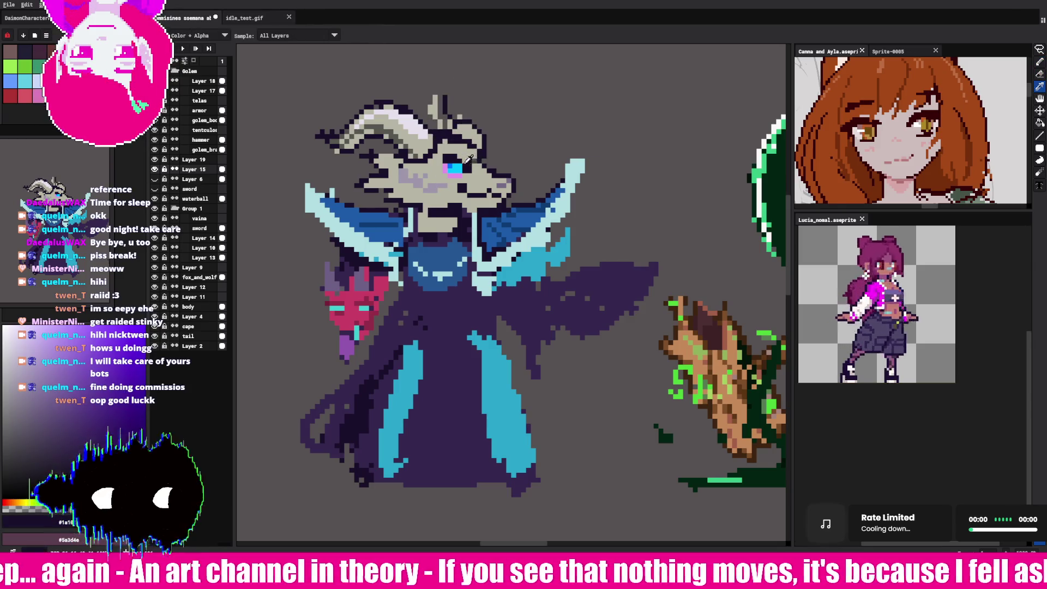
pyautogui.click(418, 177)
pyautogui.press('b')
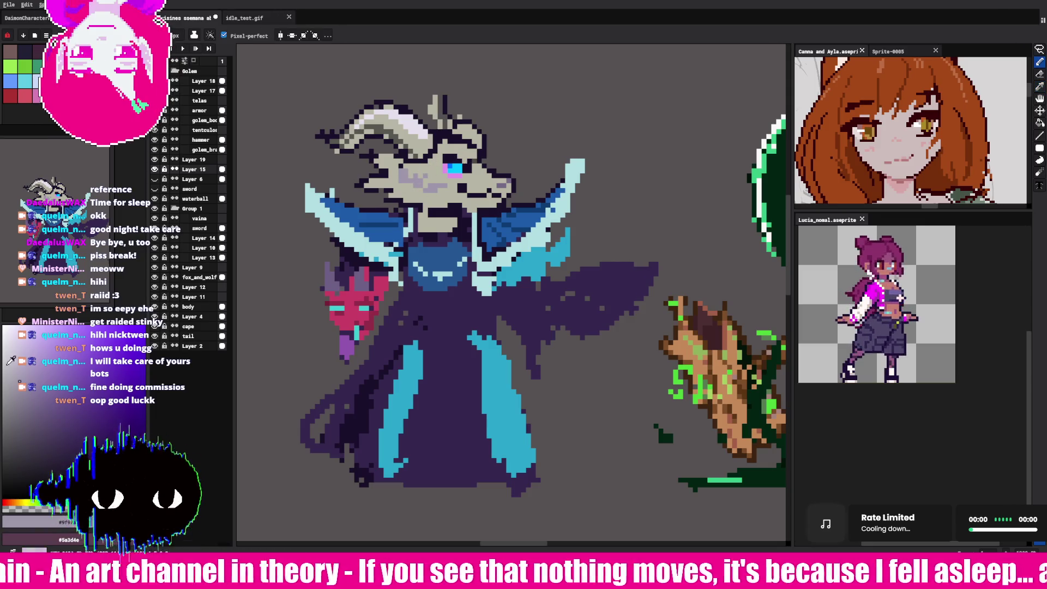
pyautogui.click(1040, 122)
pyautogui.click(1025, 124)
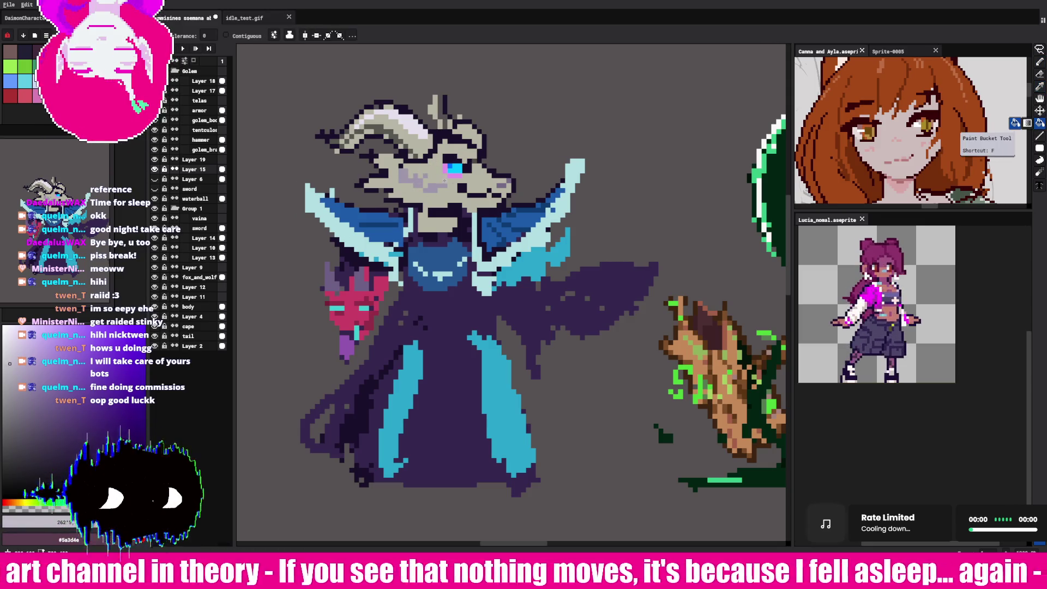
pyautogui.click(435, 185)
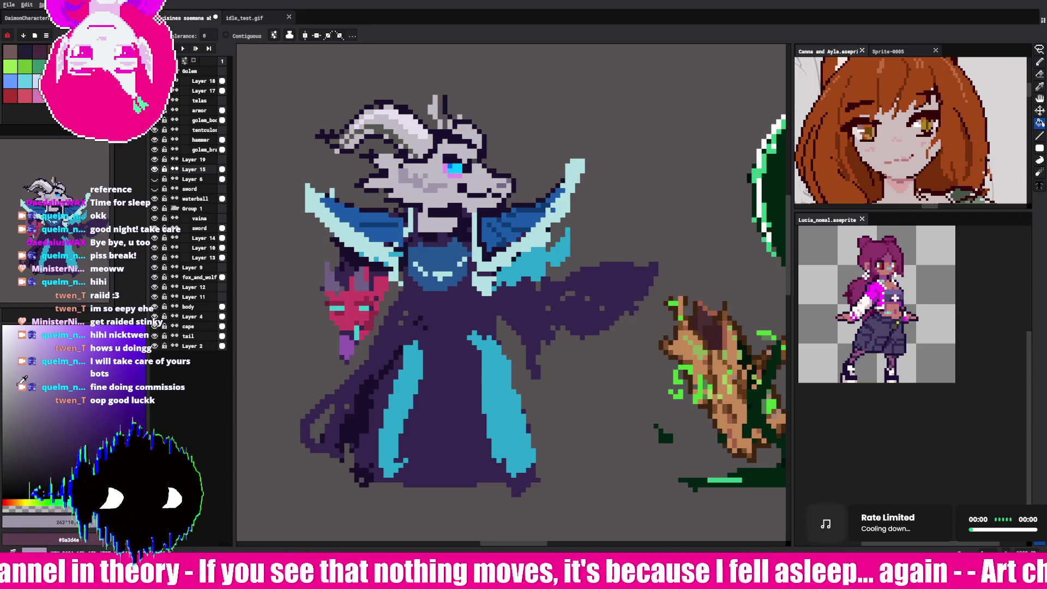
pyautogui.click(436, 169)
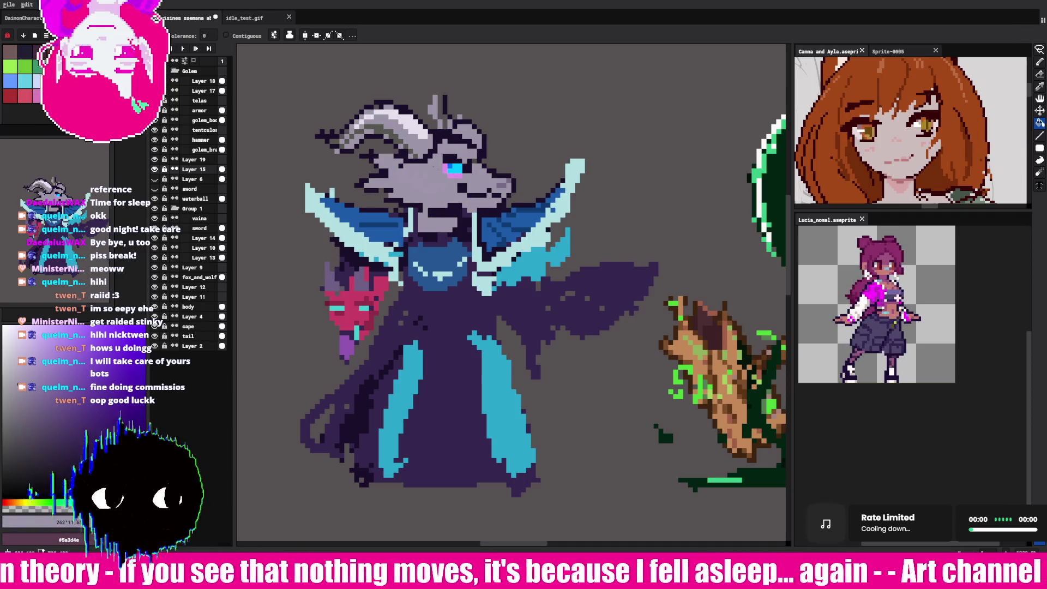
pyautogui.scroll(-5, 474, 229)
pyautogui.scroll(3, 474, 229)
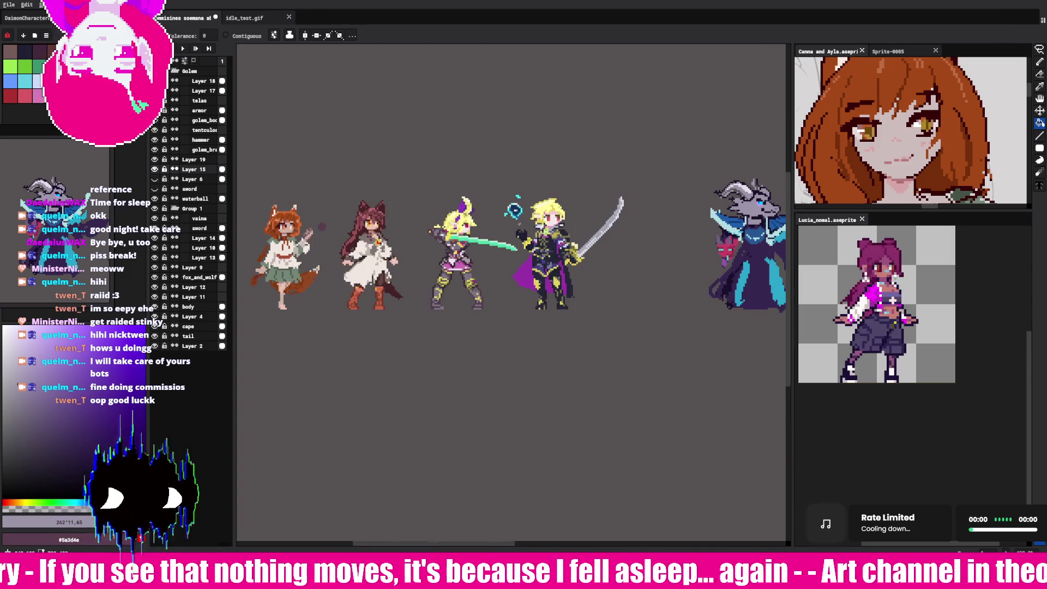
pyautogui.hscroll(3, 511, 262)
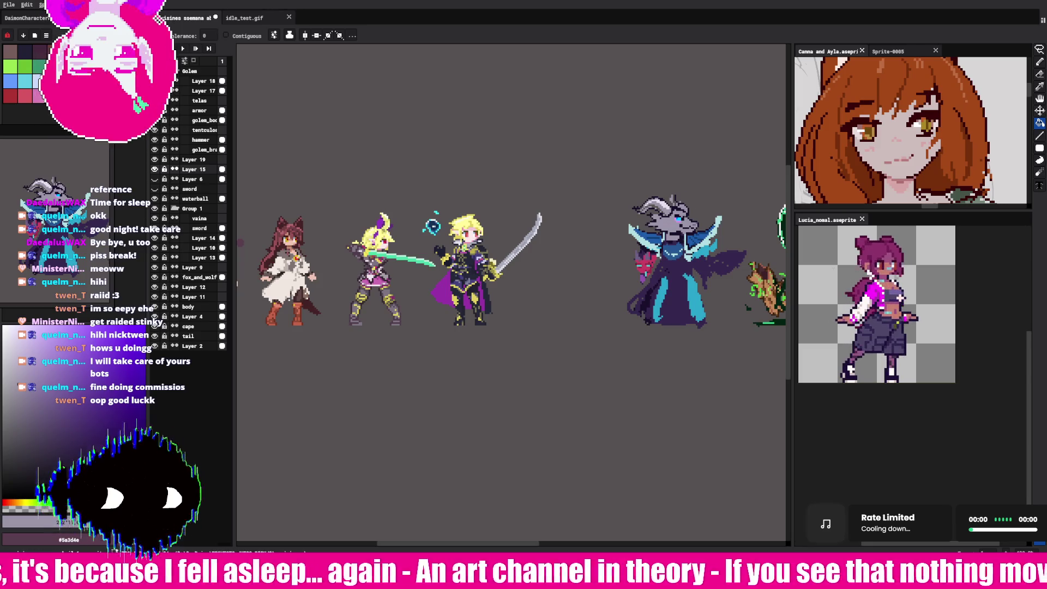
pyautogui.scroll(3, 702, 235)
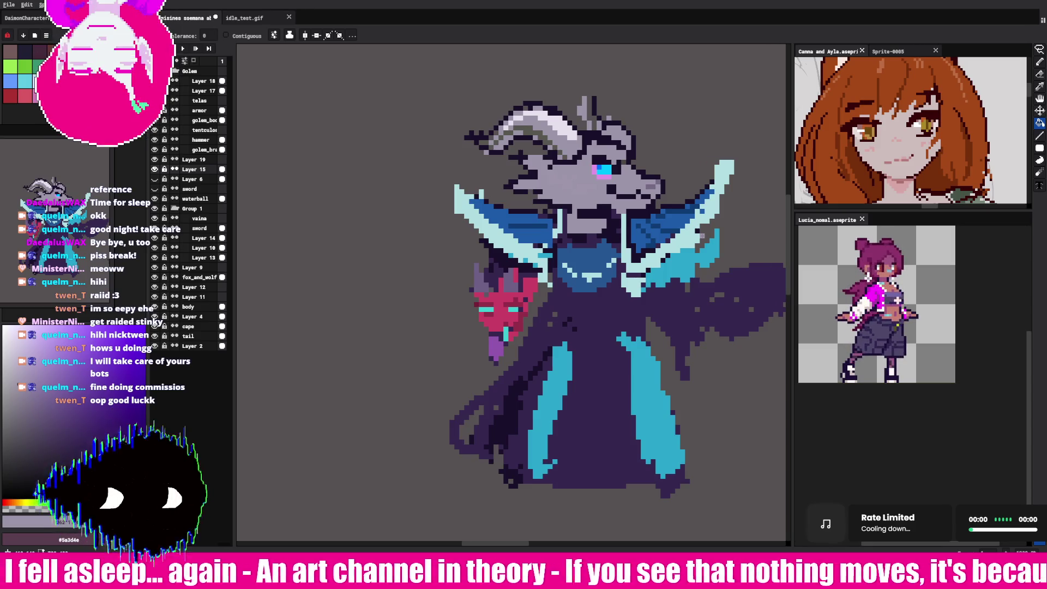
# Step: Add lighter blue pixels along both cape shoulders, undoing the initial bucket fill
pyautogui.keyDown('alt'); pyautogui.click(524, 210); pyautogui.keyUp('alt')
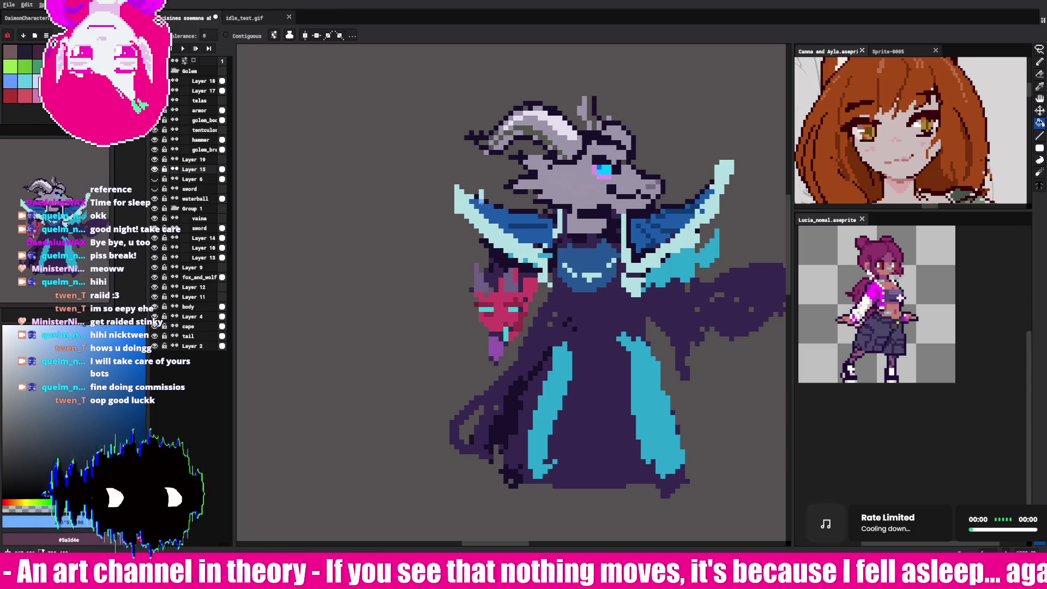
pyautogui.click(481, 202)
pyautogui.hotkey('ctrl', 'z')
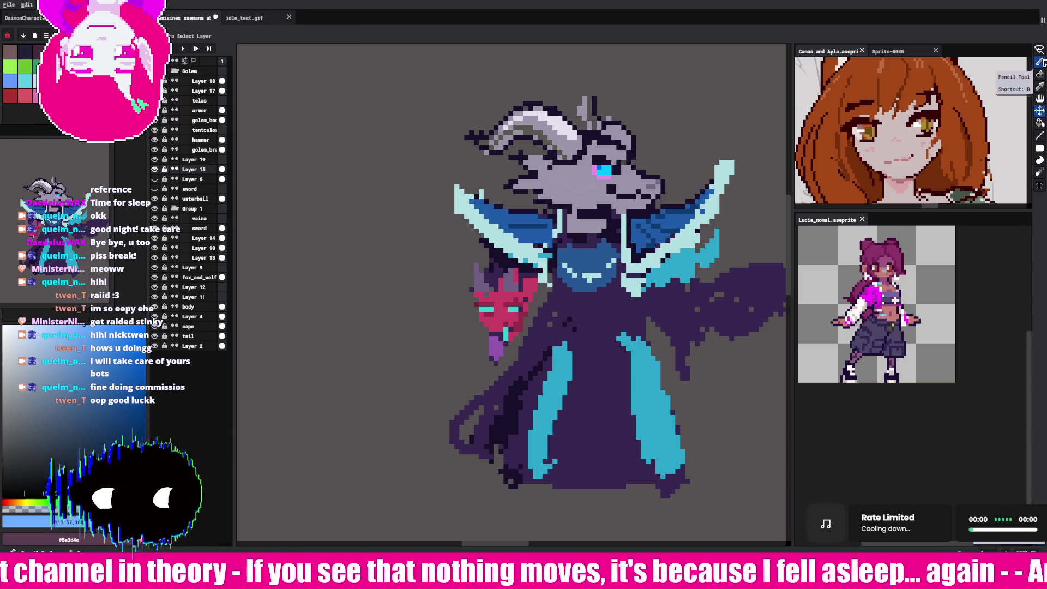
pyautogui.click(1039, 61)
pyautogui.moveTo(489, 205); pyautogui.dragTo(545, 221)
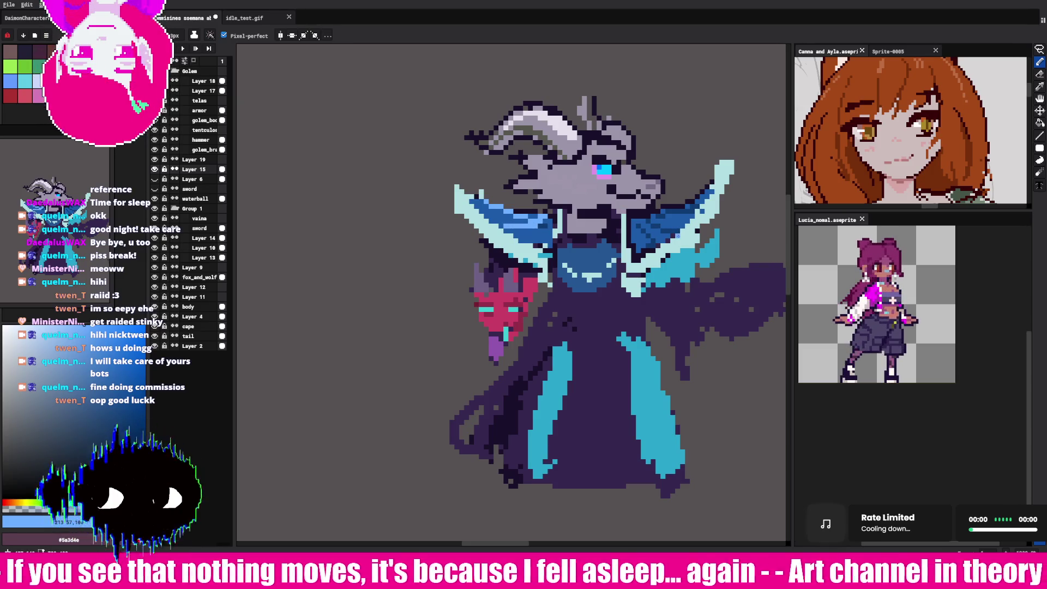
pyautogui.moveTo(664, 213); pyautogui.dragTo(703, 201)
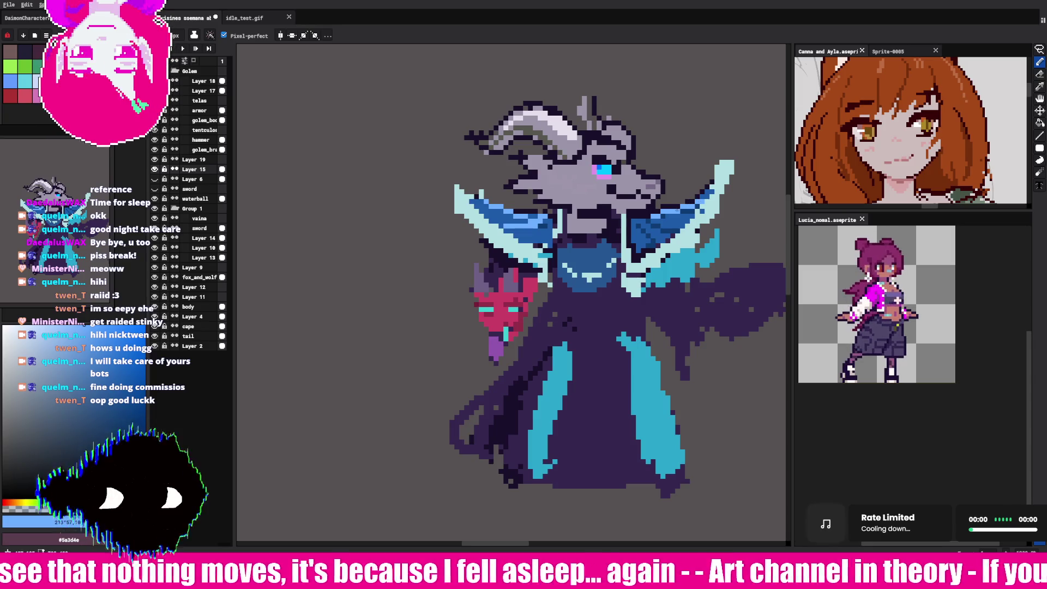
# Step: Sample the head's grey #9c95a8 and choose a pale yellow-green shade
pyautogui.press('i')
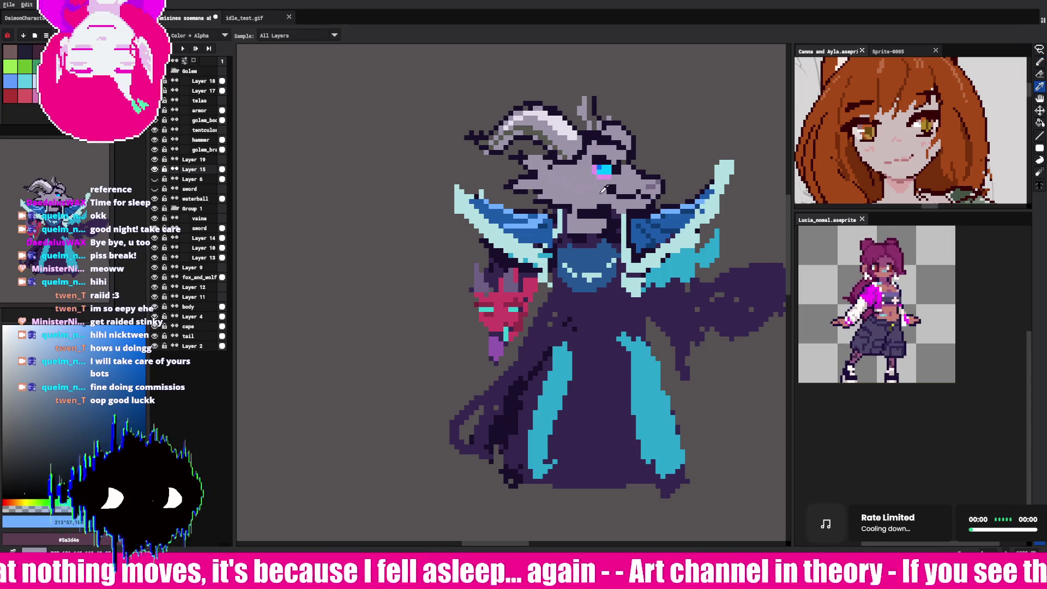
pyautogui.click(544, 179)
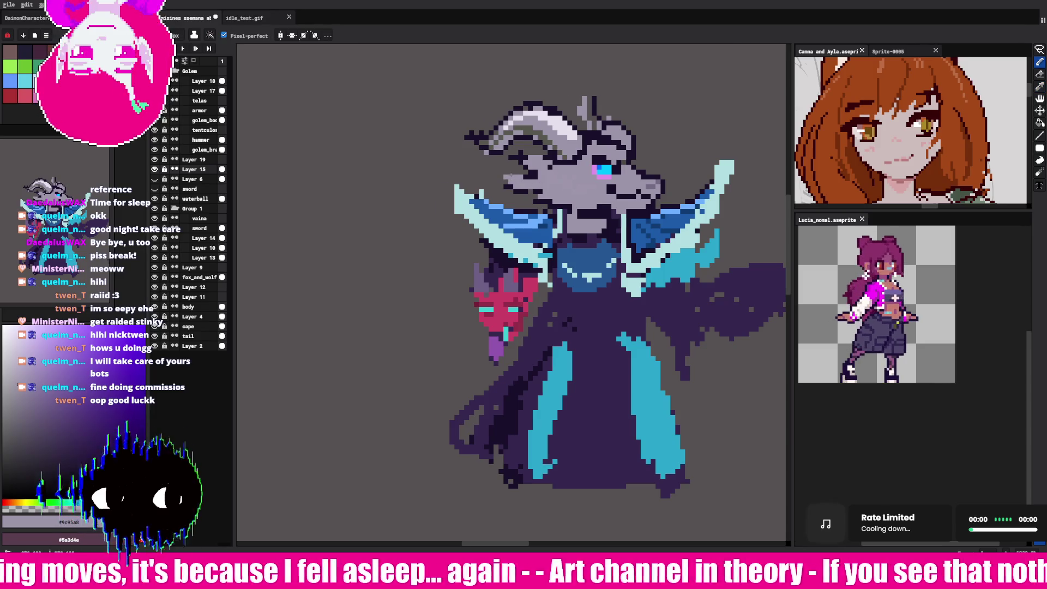
pyautogui.keyDown('alt'); pyautogui.click(541, 181); pyautogui.keyUp('alt')
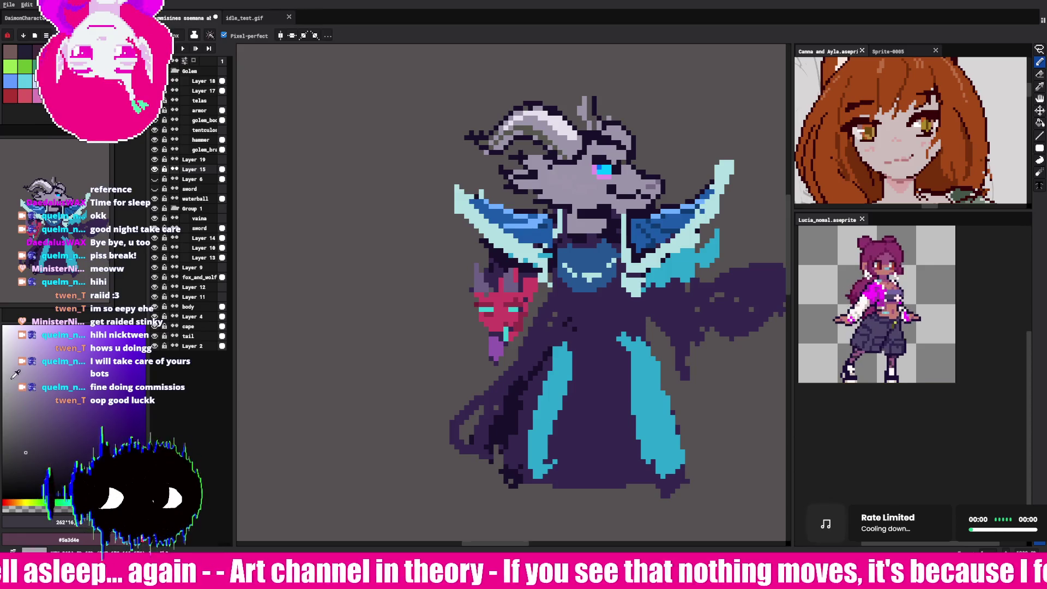
pyautogui.click(10, 374)
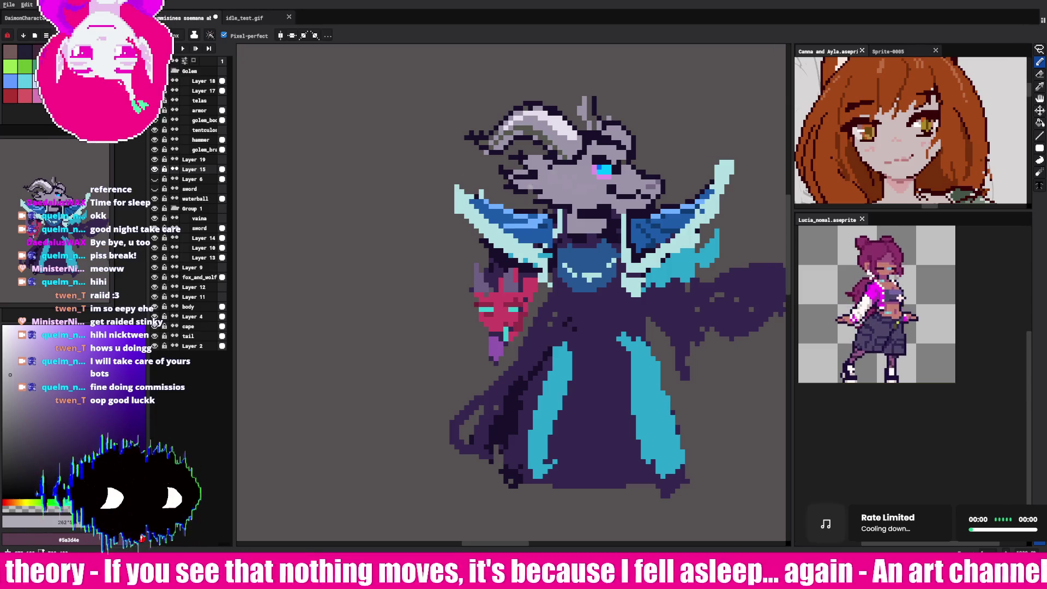
pyautogui.keyDown('alt'); pyautogui.click(547, 135); pyautogui.keyUp('alt')
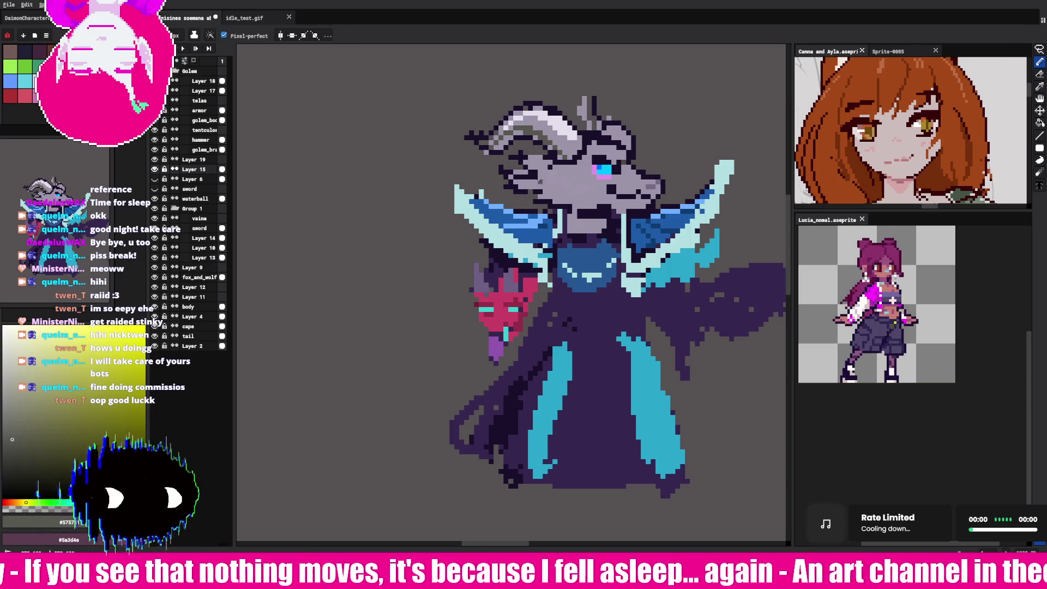
pyautogui.keyDown('alt'); pyautogui.click(549, 134); pyautogui.keyUp('alt')
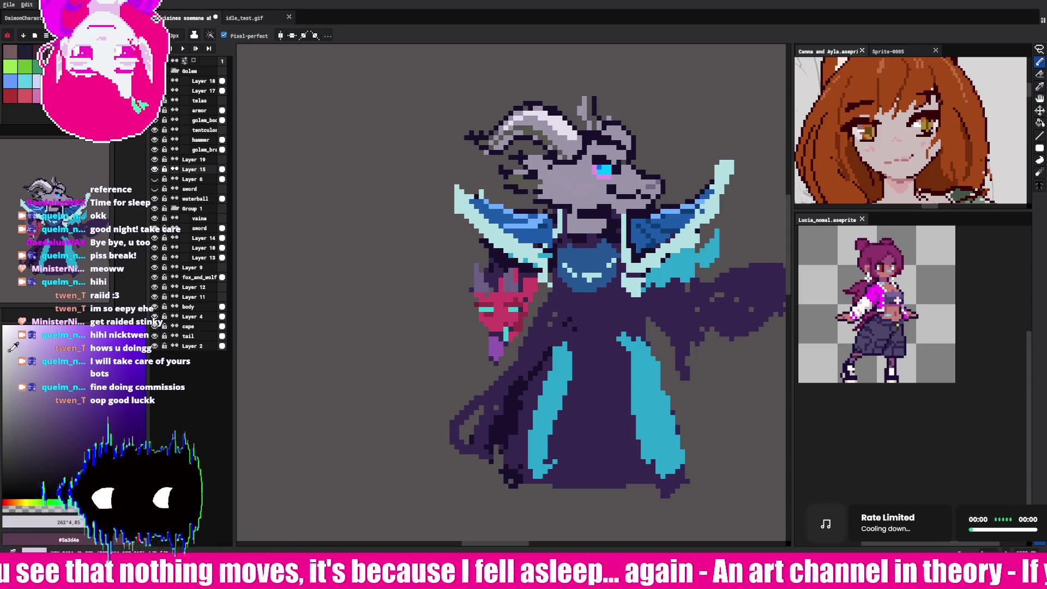
pyautogui.click(29, 501)
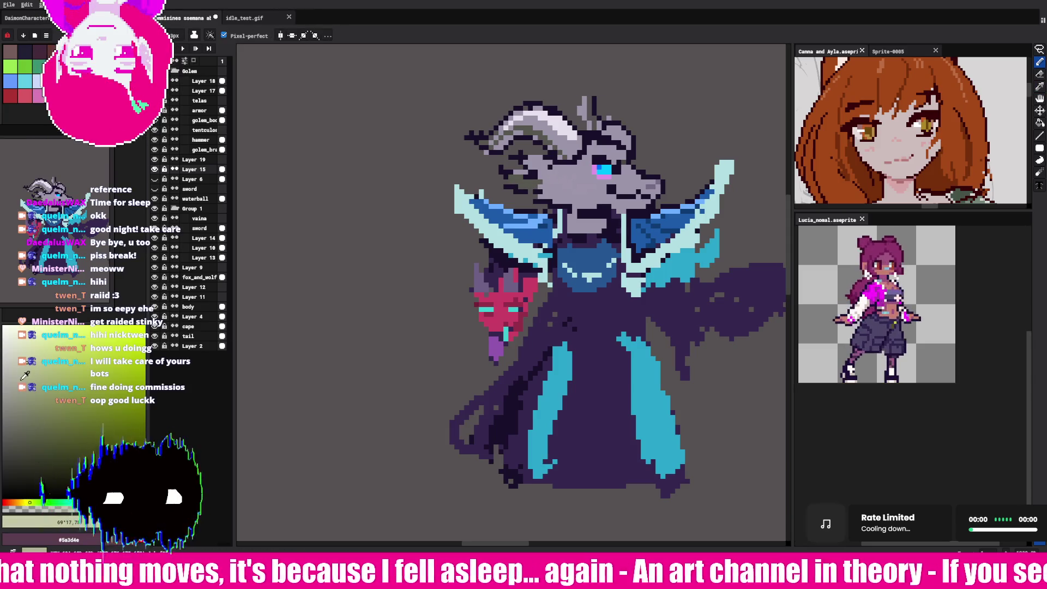
pyautogui.click(16, 352)
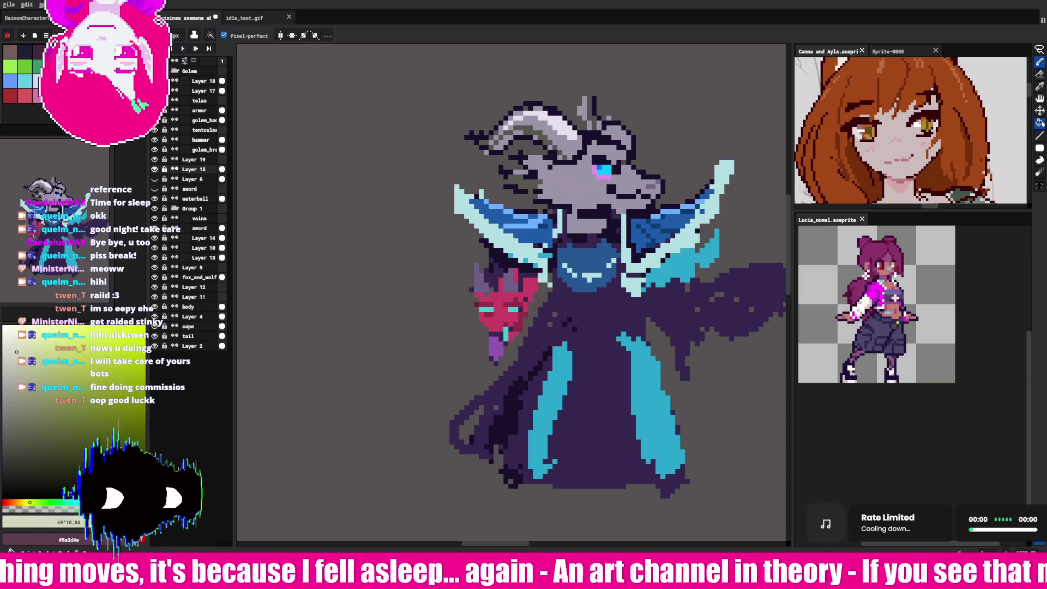
# Step: Fill the grey head and horns with pale cream, undoing a white test fill
pyautogui.press('g')
pyautogui.click(578, 175)
pyautogui.click(580, 177)
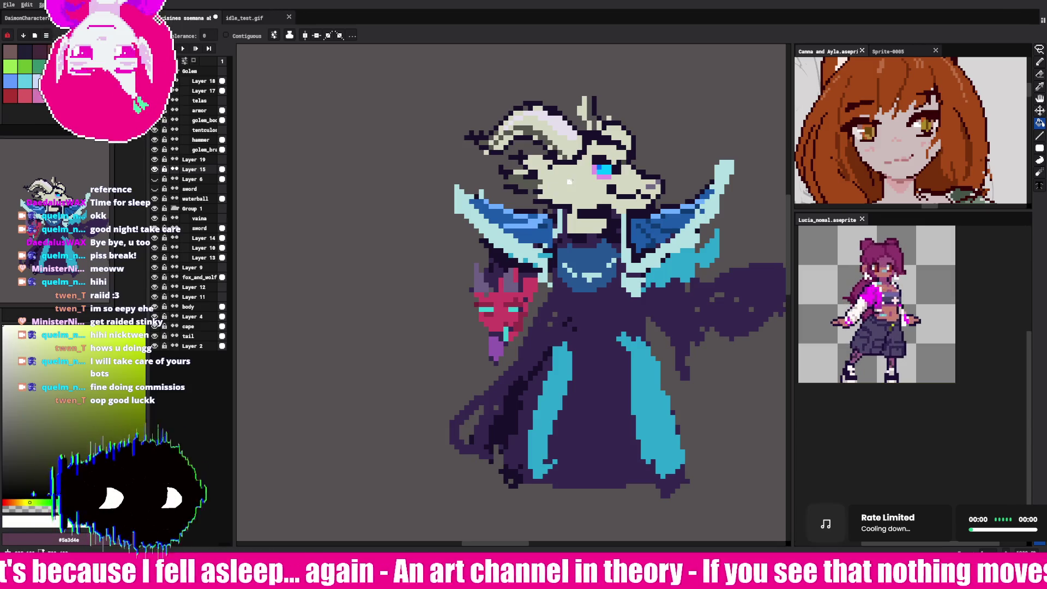
pyautogui.click(578, 163)
pyautogui.hotkey('ctrl', 'z')
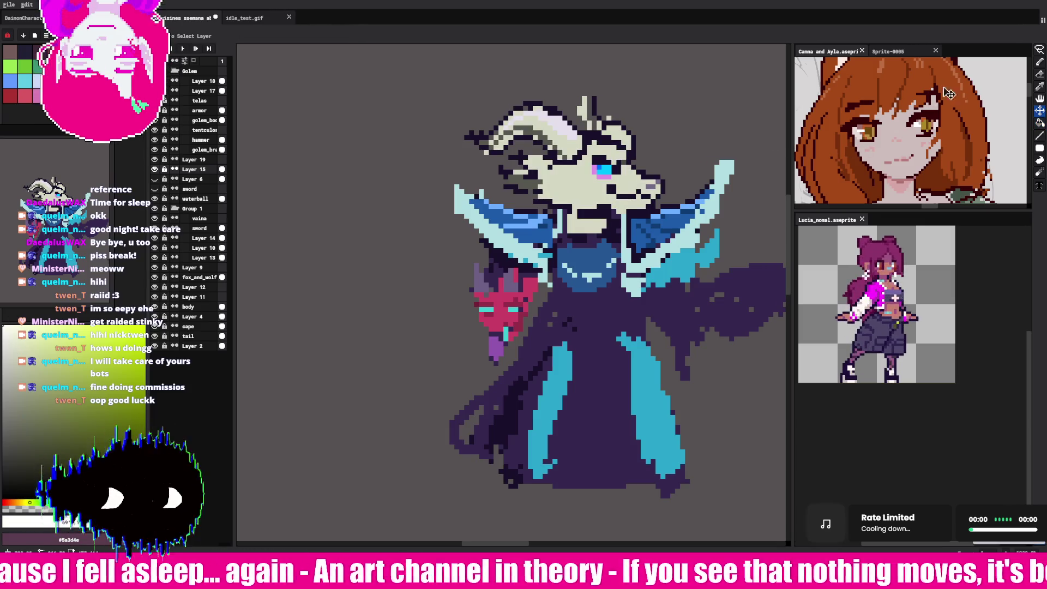
pyautogui.press('b')
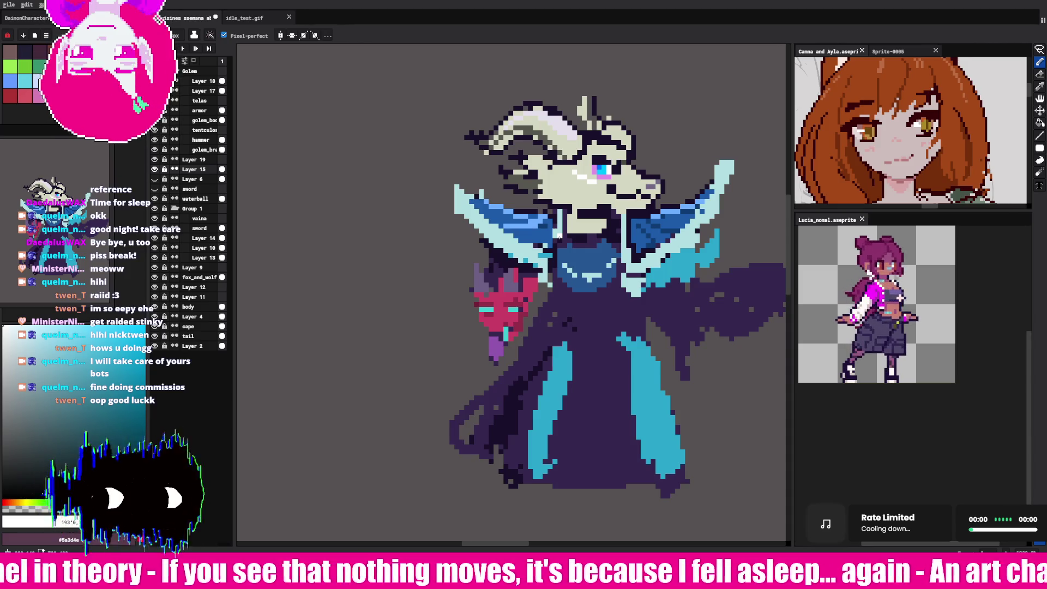
# Step: Switch the drawing colour between the head's beige and dark violet
pyautogui.press('i')
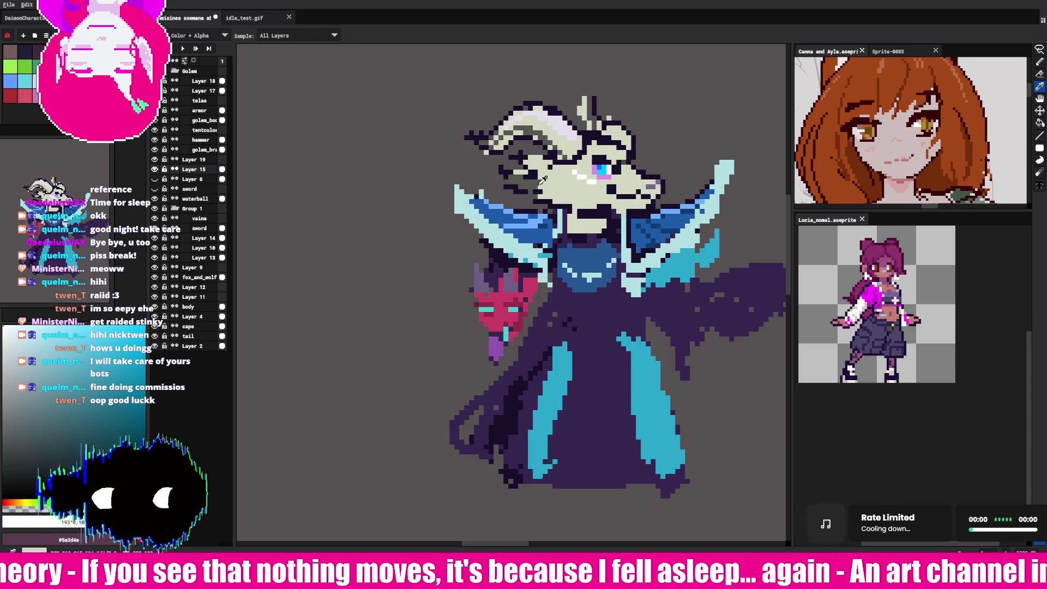
pyautogui.click(562, 170)
pyautogui.press('b')
pyautogui.keyDown('alt'); pyautogui.click(518, 166); pyautogui.keyUp('alt')
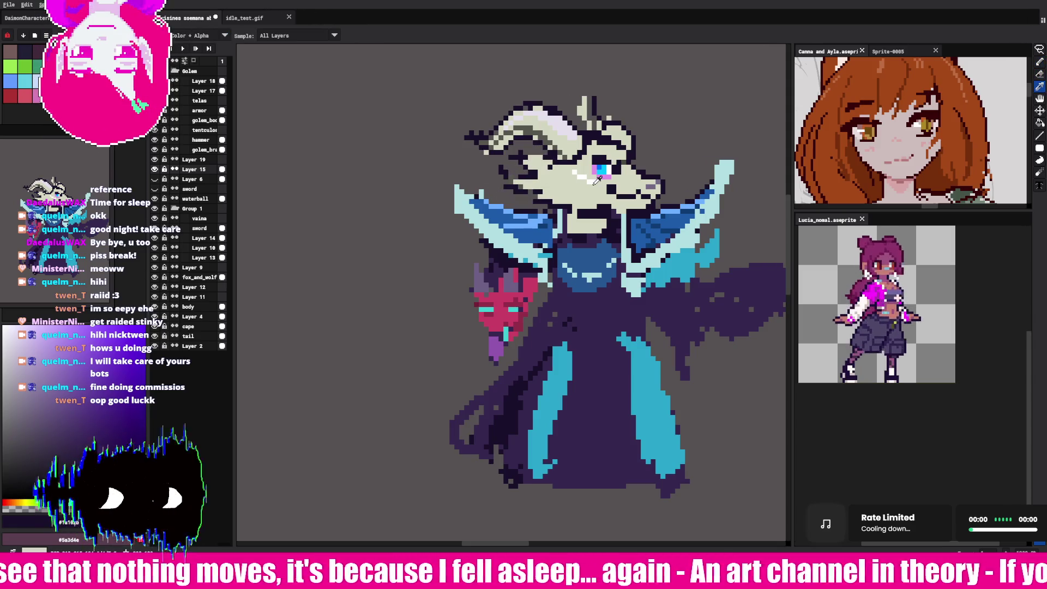
pyautogui.keyDown('alt'); pyautogui.click(520, 169); pyautogui.keyUp('alt')
pyautogui.keyDown('alt'); pyautogui.click(531, 174); pyautogui.keyUp('alt')
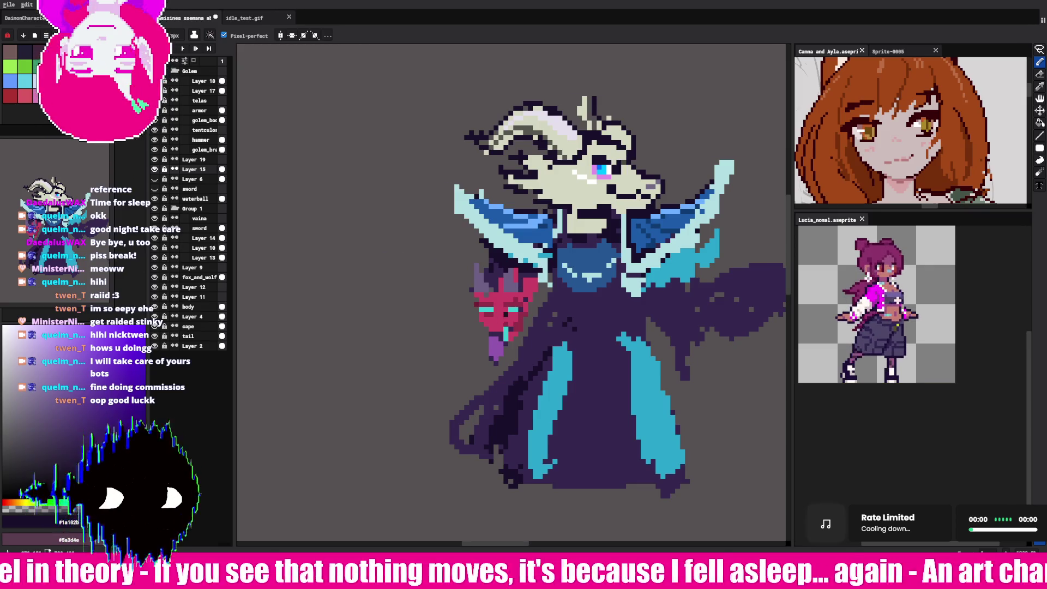
# Step: Touch up stray pixels beside the red mask with red, purple and cyan from the sprite
pyautogui.press('i')
pyautogui.click(507, 330)
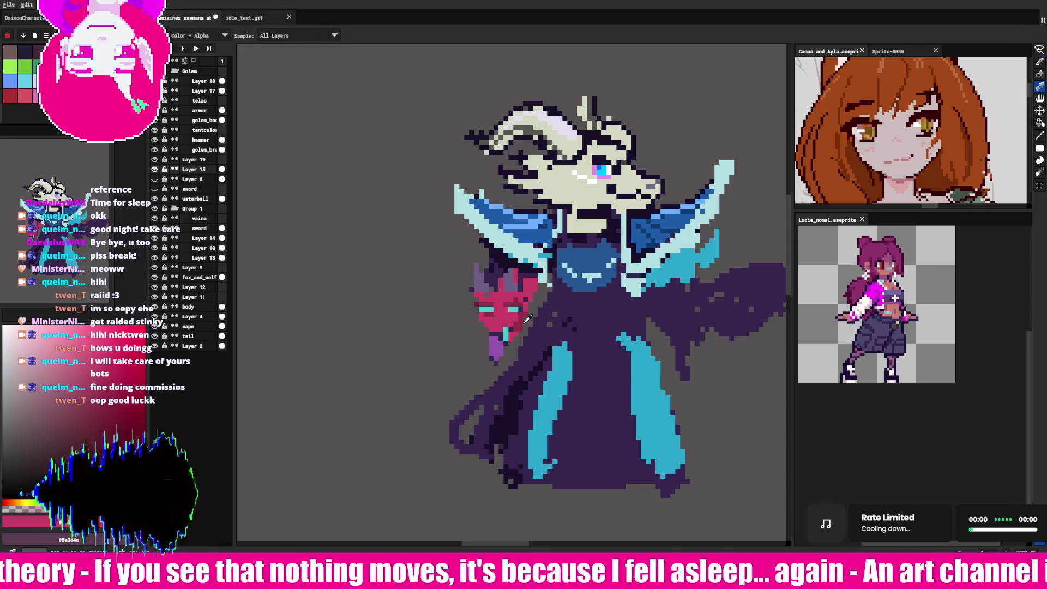
pyautogui.click(497, 331)
pyautogui.press('b')
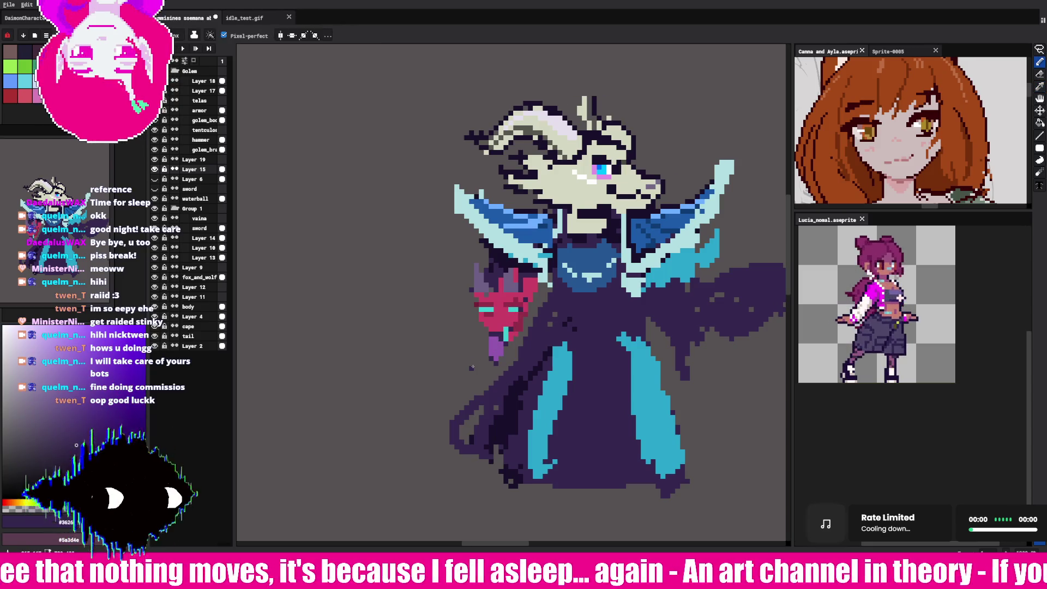
pyautogui.keyDown('alt'); pyautogui.click(503, 316); pyautogui.keyUp('alt')
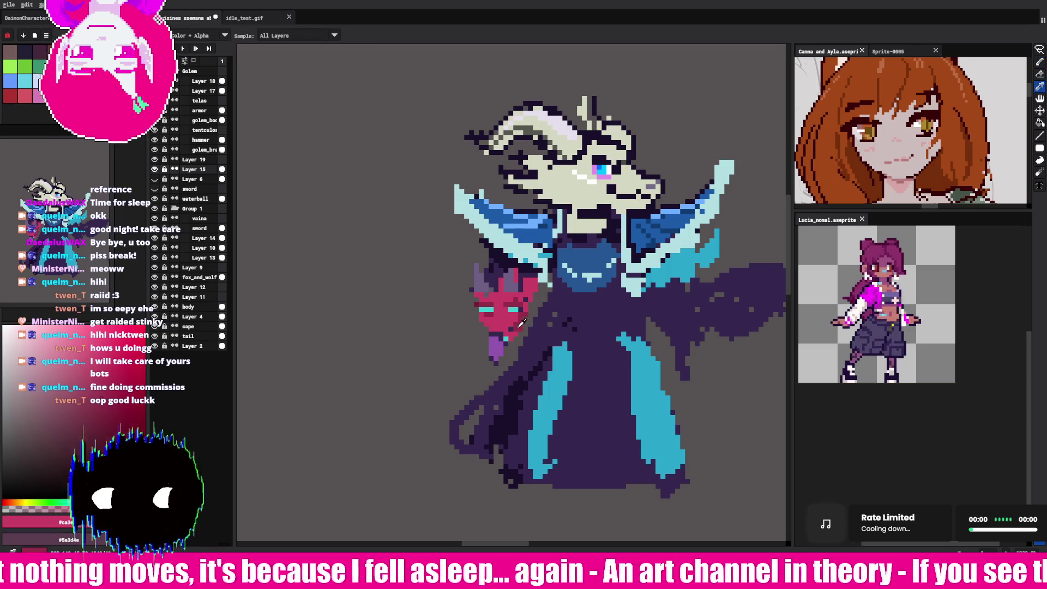
pyautogui.keyDown('alt'); pyautogui.click(506, 337); pyautogui.keyUp('alt')
pyautogui.click(485, 338)
pyautogui.keyDown('alt'); pyautogui.click(494, 334); pyautogui.keyUp('alt')
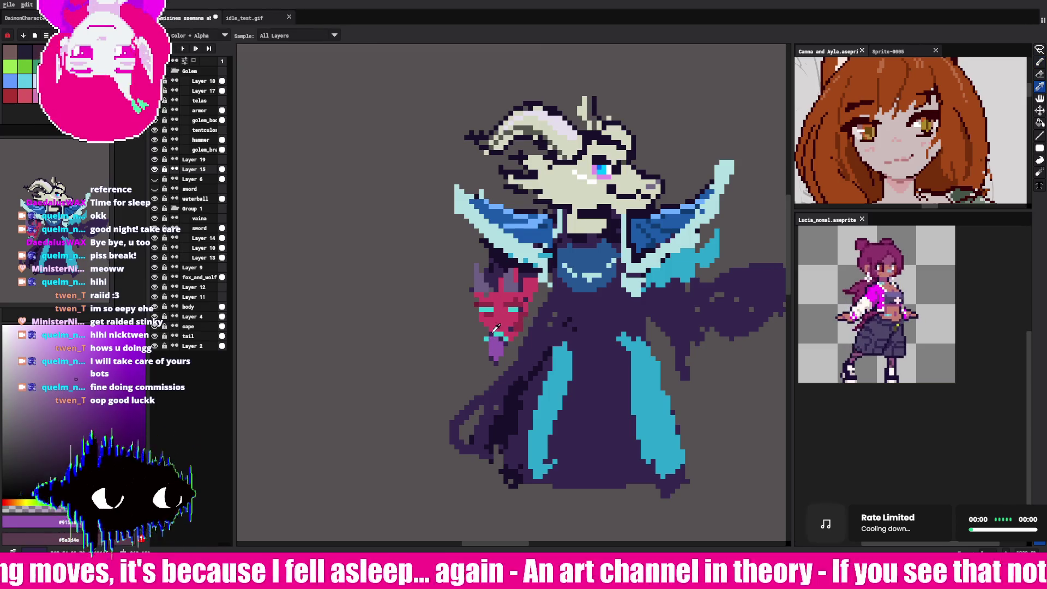
pyautogui.keyDown('alt'); pyautogui.click(488, 336); pyautogui.keyUp('alt')
pyautogui.click(483, 342)
pyautogui.keyDown('alt'); pyautogui.click(485, 334); pyautogui.keyUp('alt')
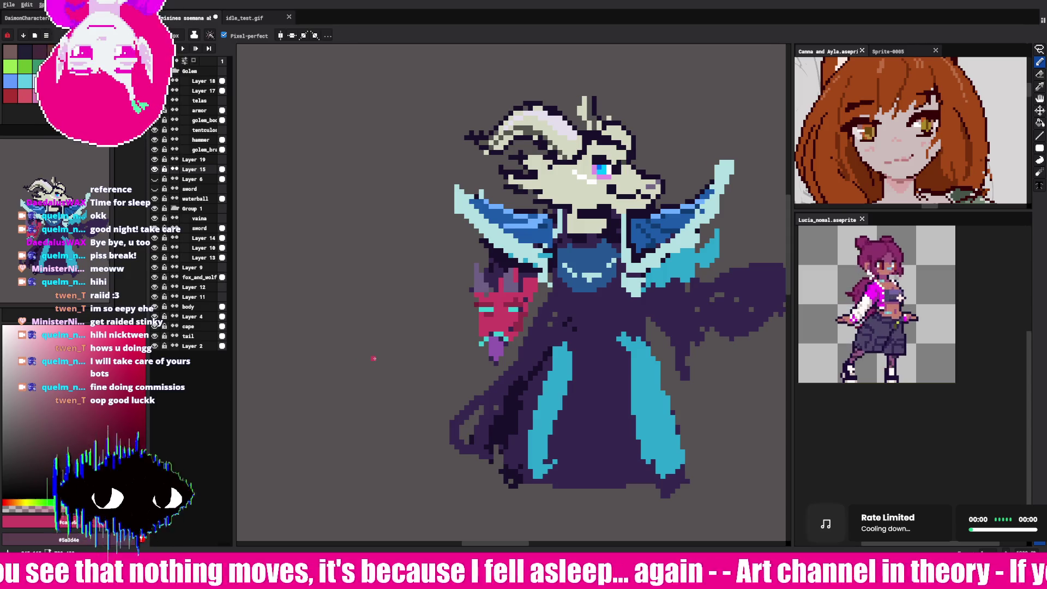
# Step: Add white pixels along the snout near the mouth
pyautogui.scroll(-2, 379, 340)
pyautogui.scroll(2, 371, 316)
pyautogui.scroll(-2, 366, 300)
pyautogui.scroll(2, 357, 278)
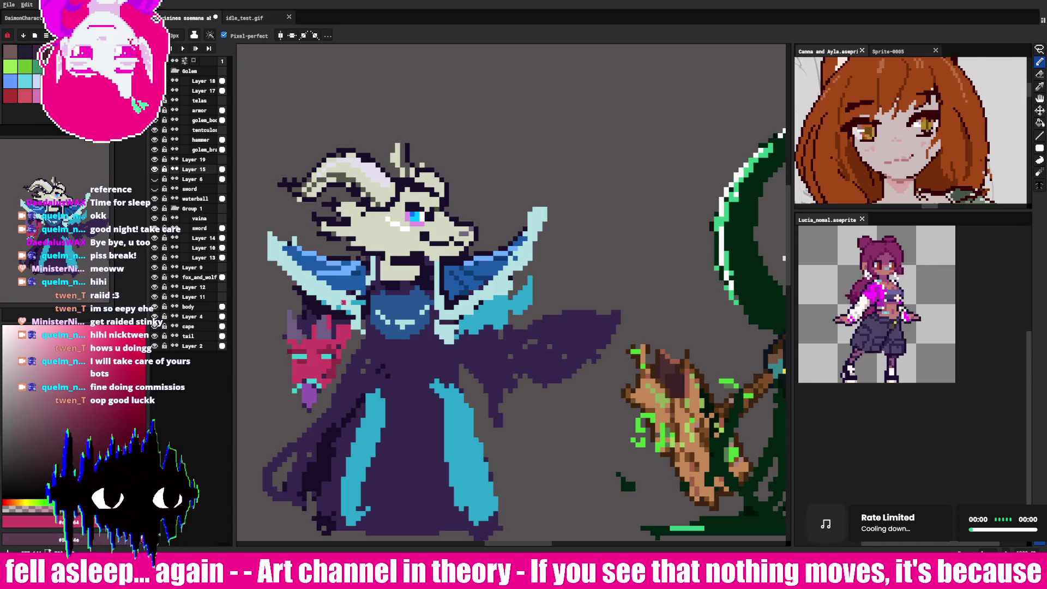
pyautogui.press('i')
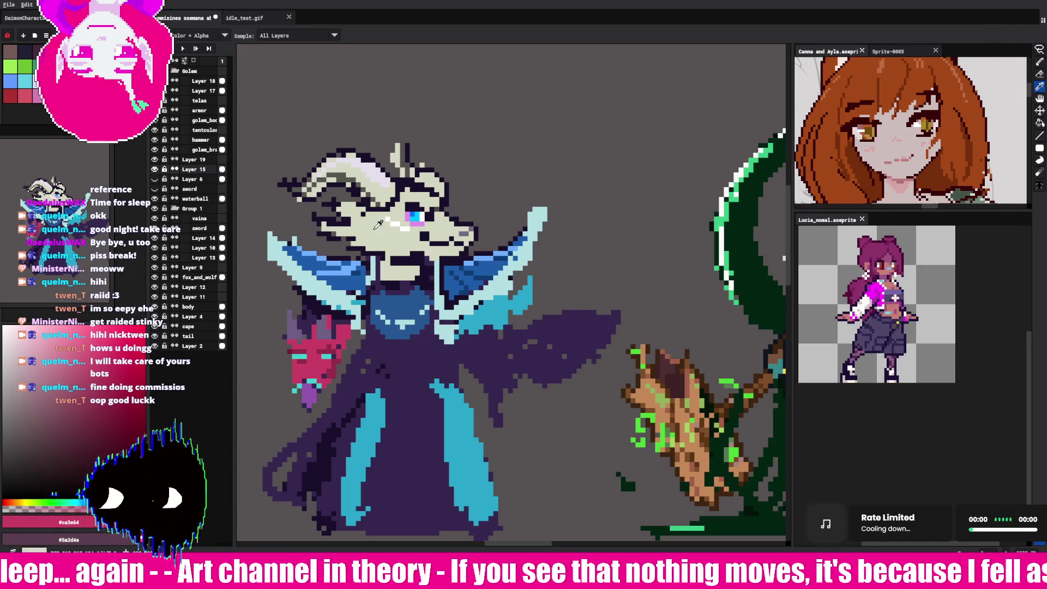
pyautogui.click(393, 223)
pyautogui.press('b')
pyautogui.moveTo(402, 241); pyautogui.dragTo(421, 242)
# Step: Sample the purple-grey colour of the mouth line
pyautogui.press('i')
pyautogui.click(436, 236)
pyautogui.click(430, 232)
pyautogui.press('b')
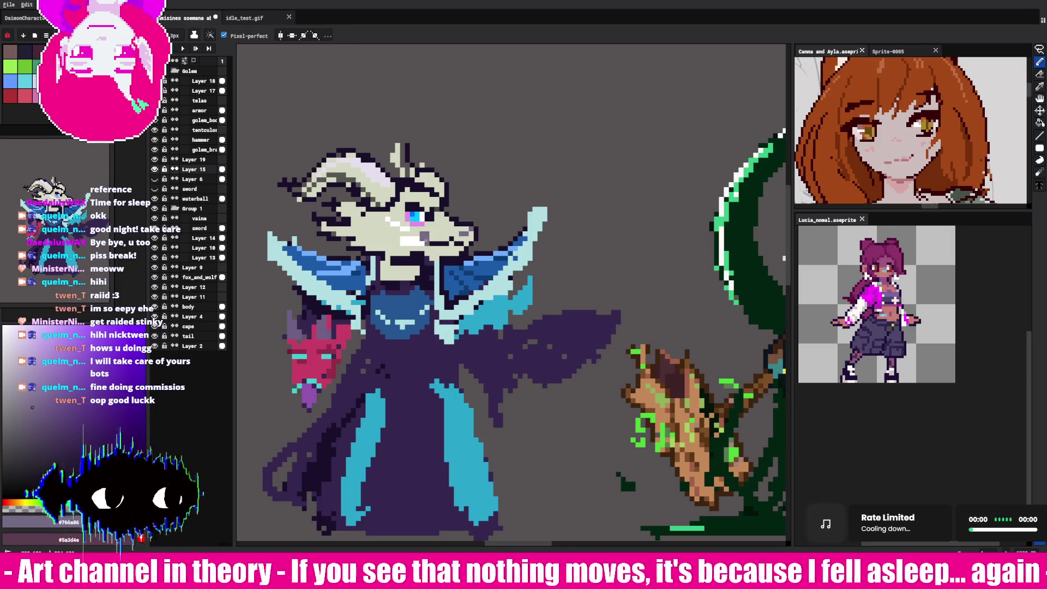
pyautogui.press('i')
pyautogui.press('b')
pyautogui.press('i')
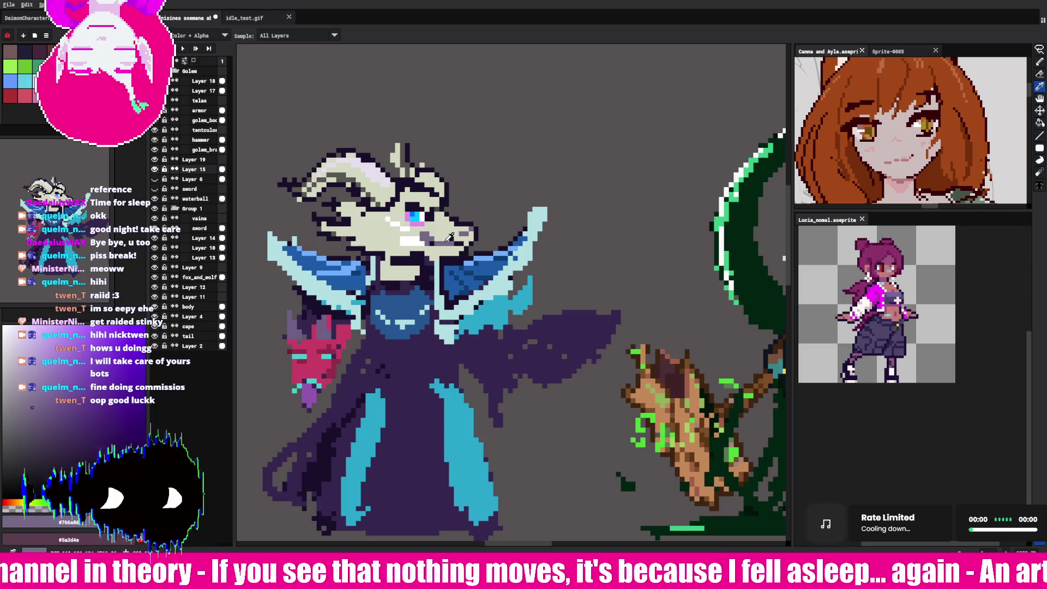
pyautogui.press('b')
# Step: Pick the pale yellow-green skull shade
pyautogui.press('i')
pyautogui.click(457, 238)
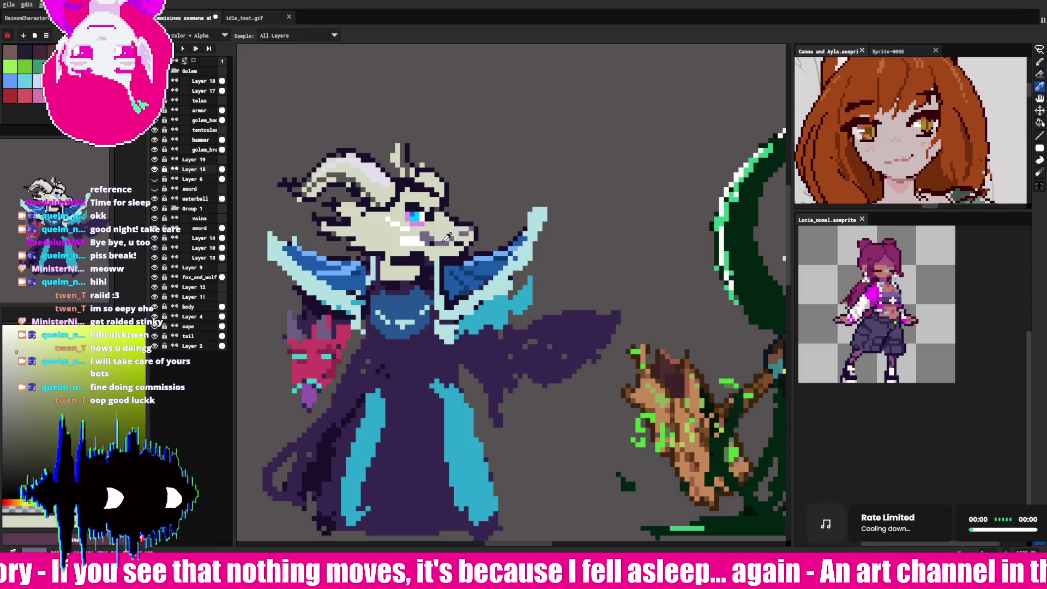
pyautogui.click(452, 238)
pyautogui.press('b')
pyautogui.press('i')
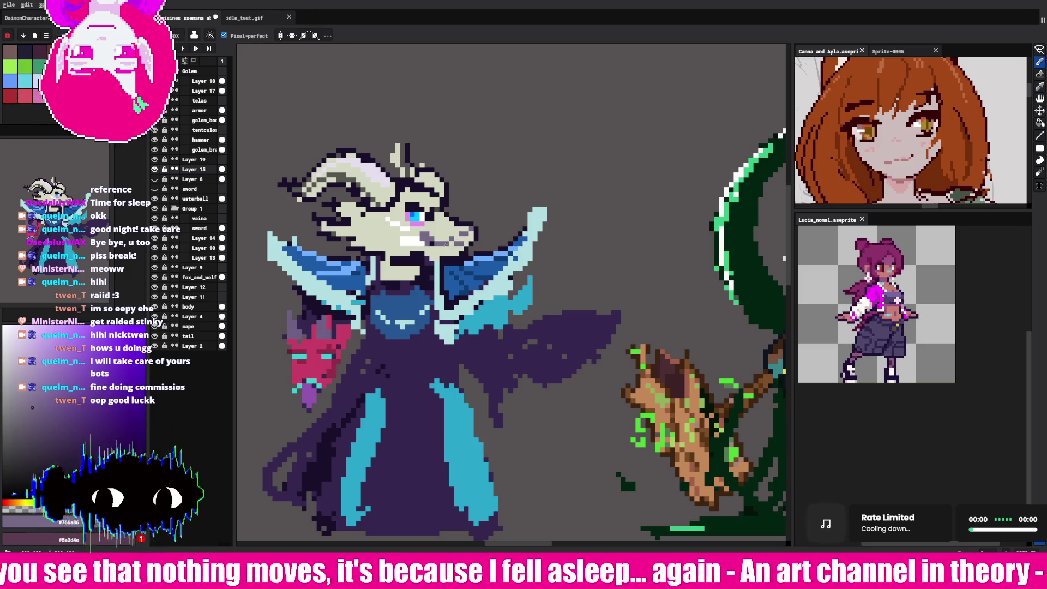
pyautogui.keyDown('alt'); pyautogui.click(453, 238); pyautogui.keyUp('alt')
# Step: Set white #ffffff as the drawing colour after sampling the outline and cream skull
pyautogui.press('i')
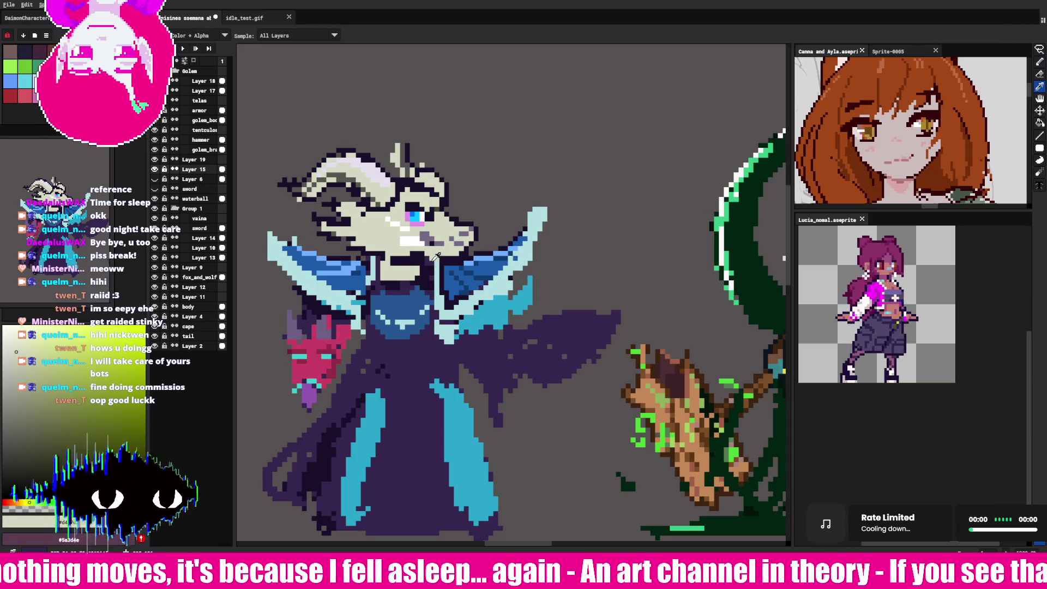
pyautogui.click(435, 260)
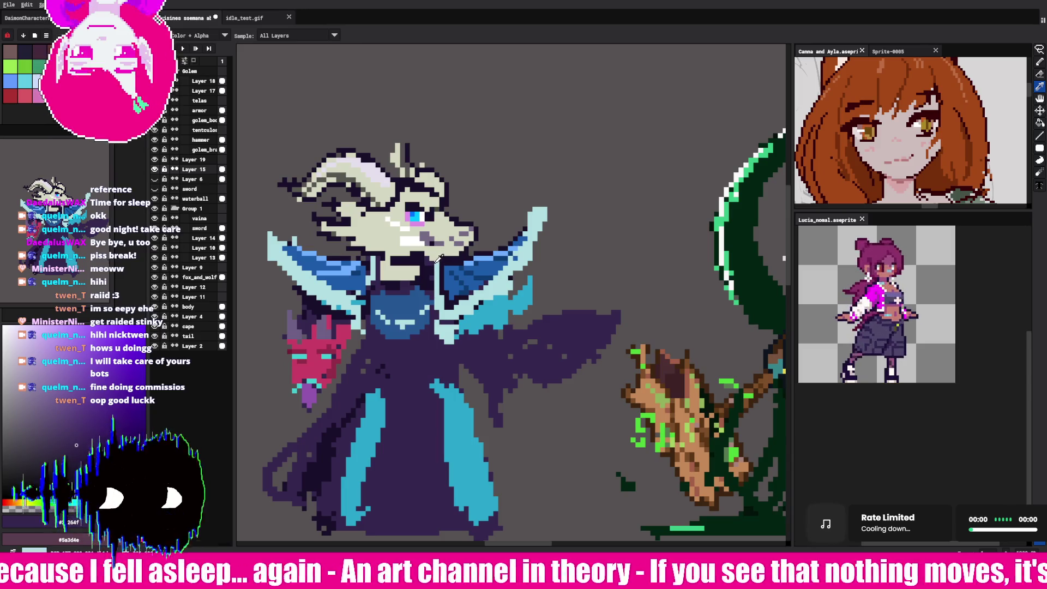
pyautogui.press('b')
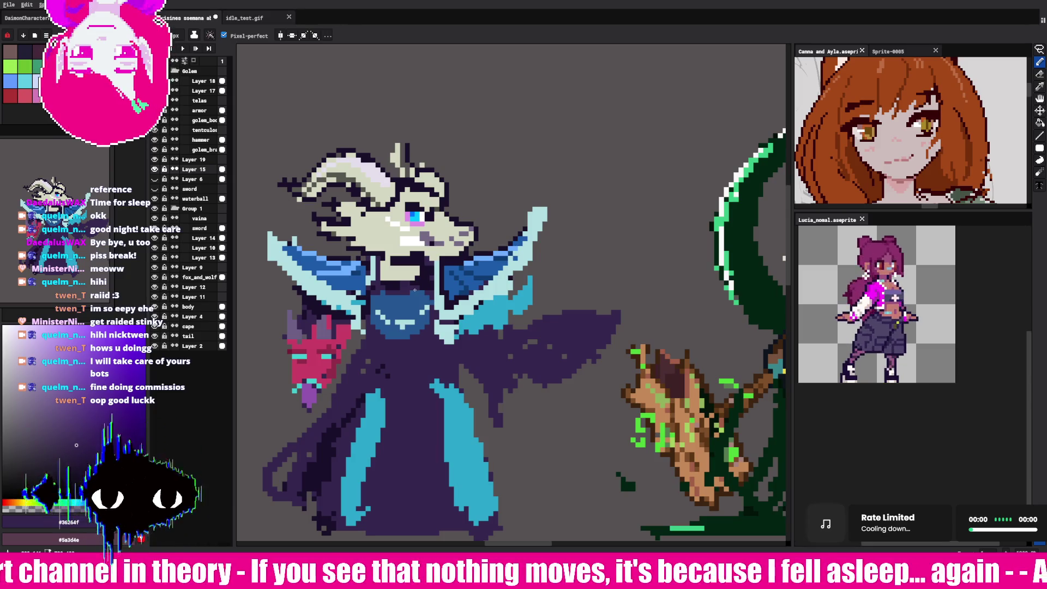
pyautogui.press('i')
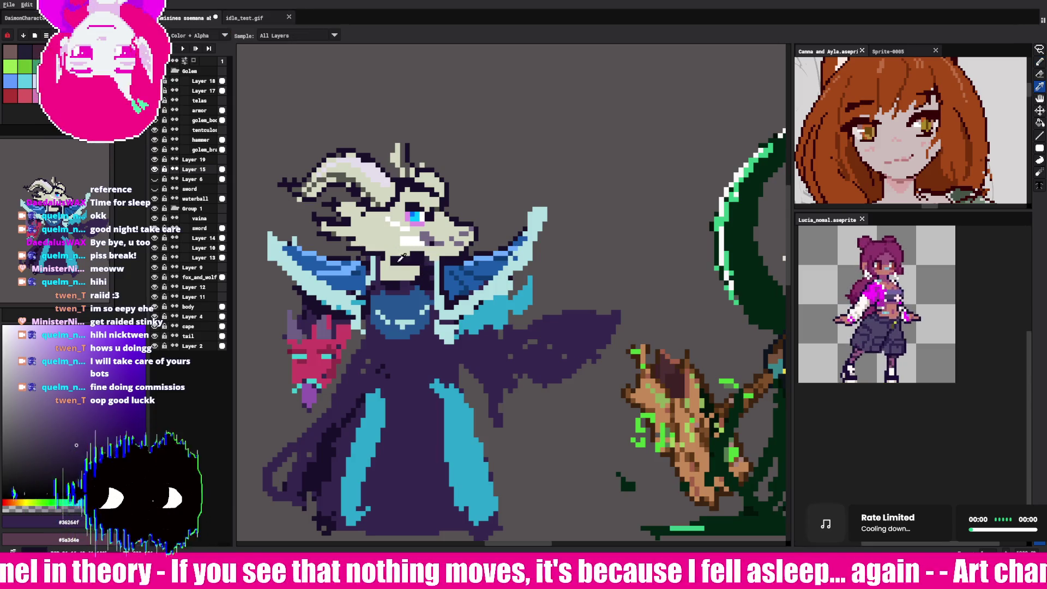
pyautogui.click(397, 262)
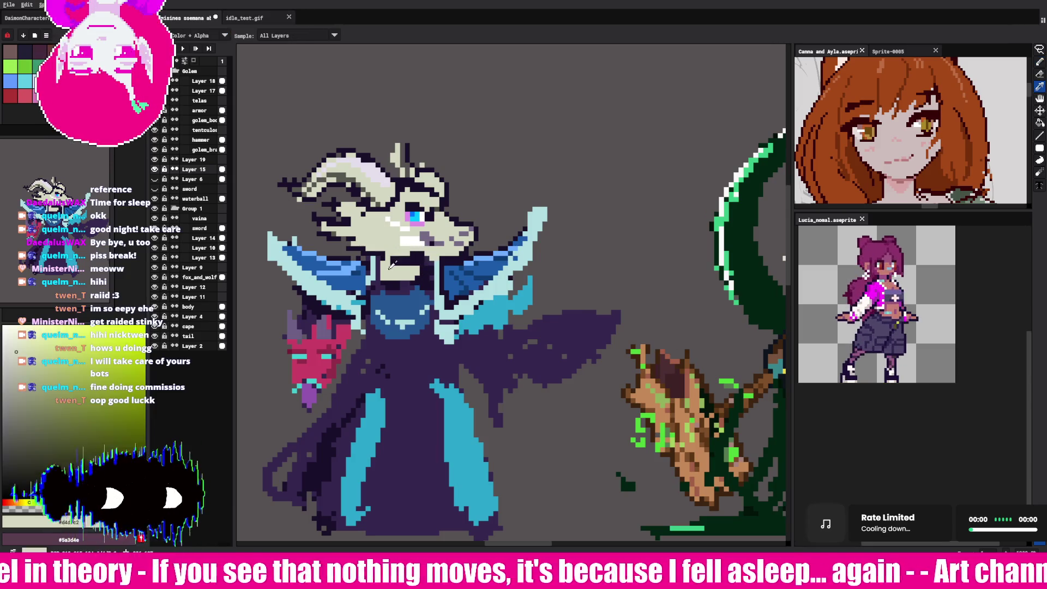
pyautogui.click(423, 237)
# Step: Switch back to the pixel-perfect Pencil
pyautogui.press('b')
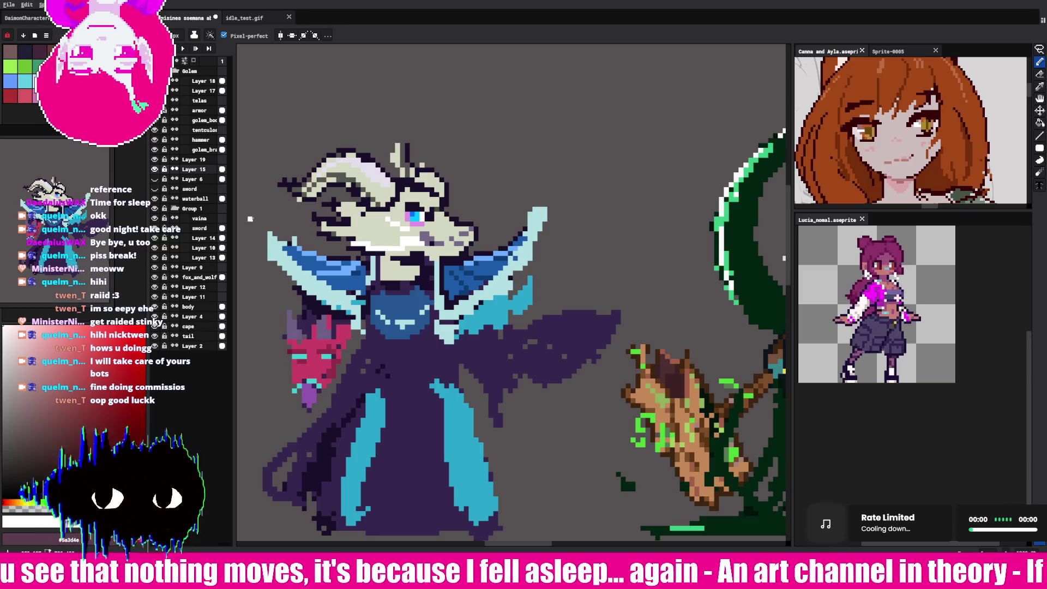
# Step: Sample the light cyan collar and dark purple outline colours
pyautogui.press('i')
pyautogui.keyDown('alt'); pyautogui.click(287, 238); pyautogui.keyUp('alt')
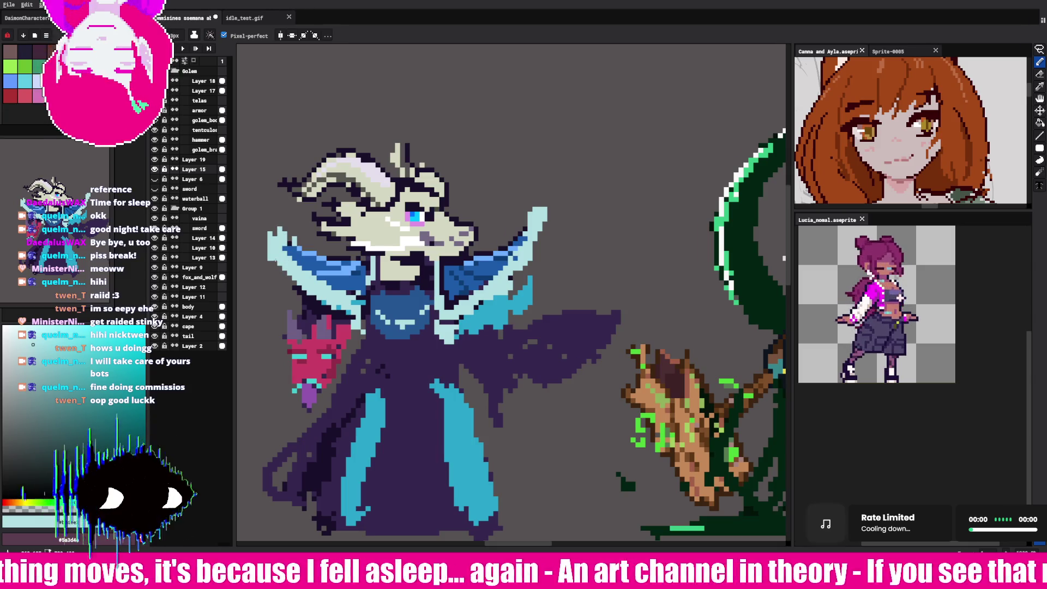
pyautogui.keyDown('alt'); pyautogui.click(537, 221); pyautogui.keyUp('alt')
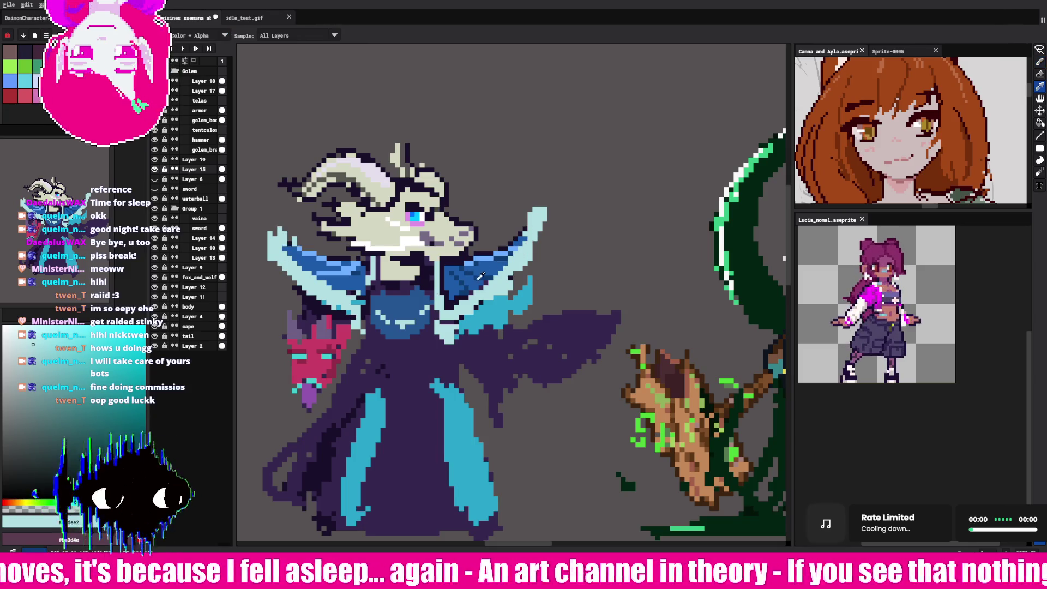
pyautogui.keyDown('alt'); pyautogui.click(476, 287); pyautogui.keyUp('alt')
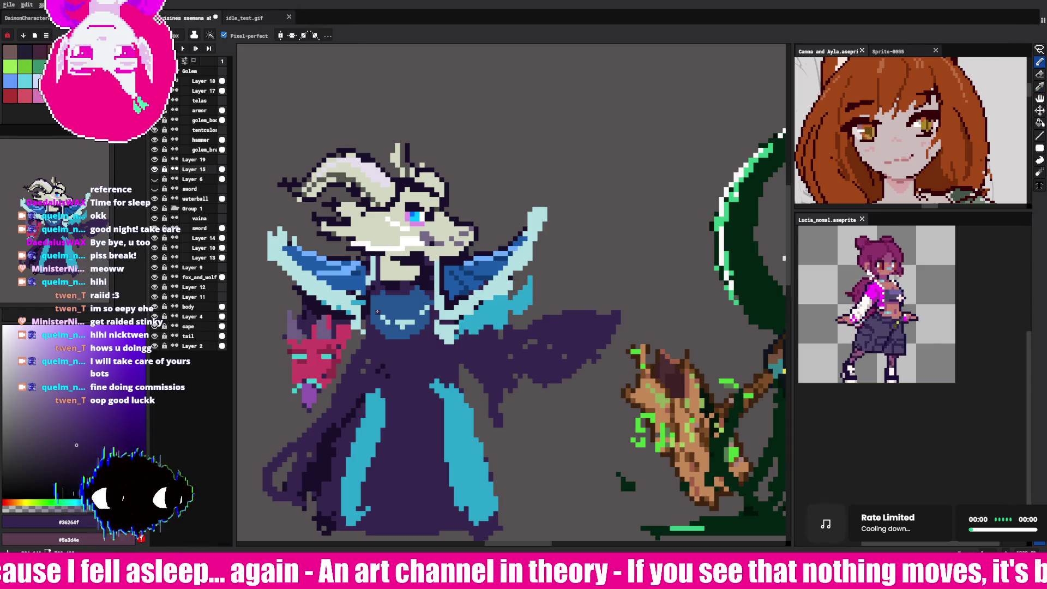
pyautogui.keyDown('alt'); pyautogui.click(539, 216); pyautogui.keyUp('alt')
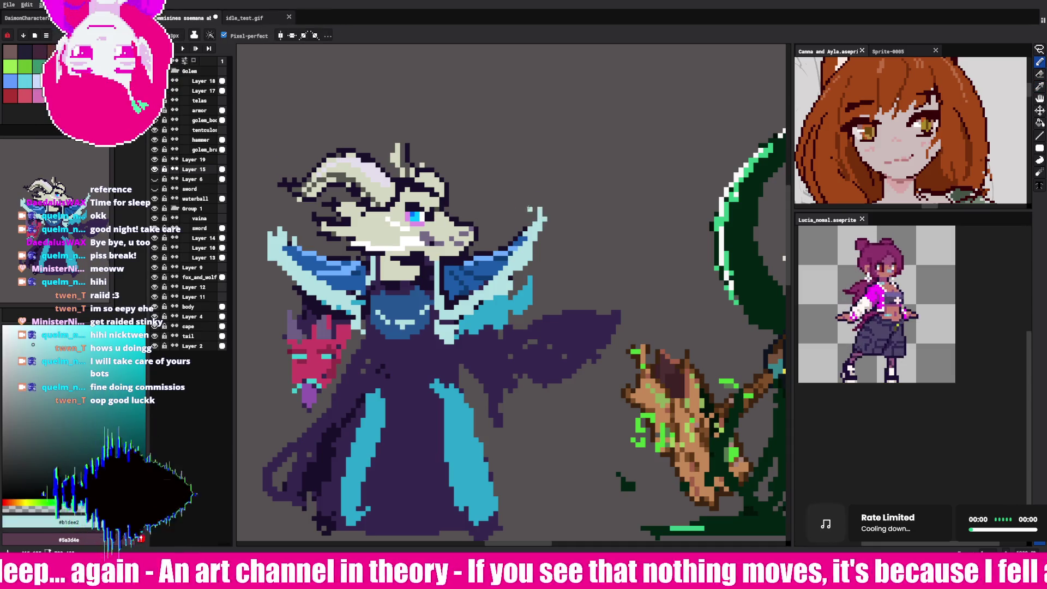
# Step: Paint grey mid-tone shading pixels on the upper horn
pyautogui.press('i')
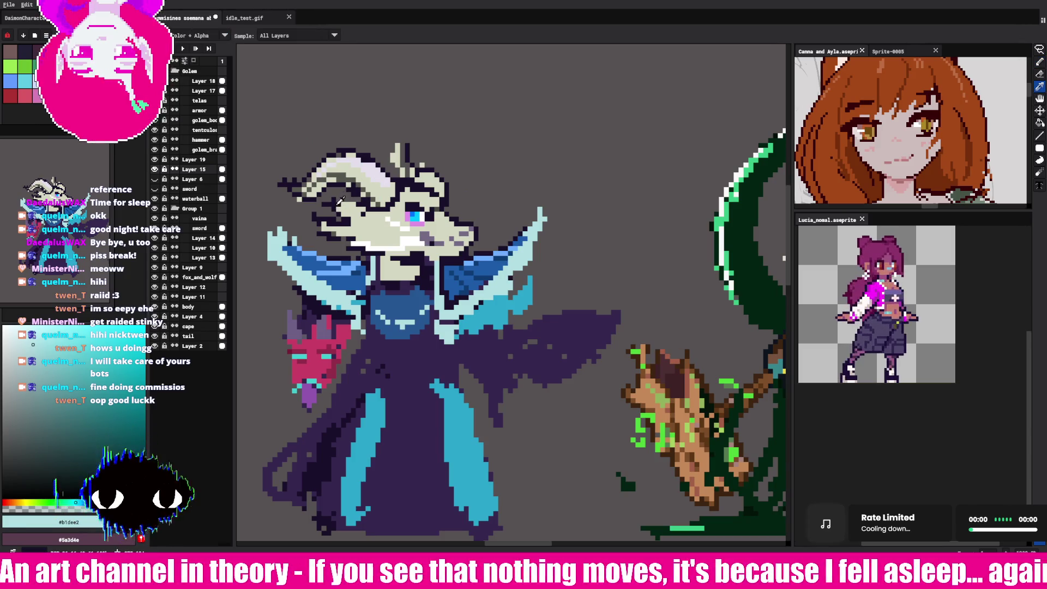
pyautogui.click(341, 201)
pyautogui.click(360, 205)
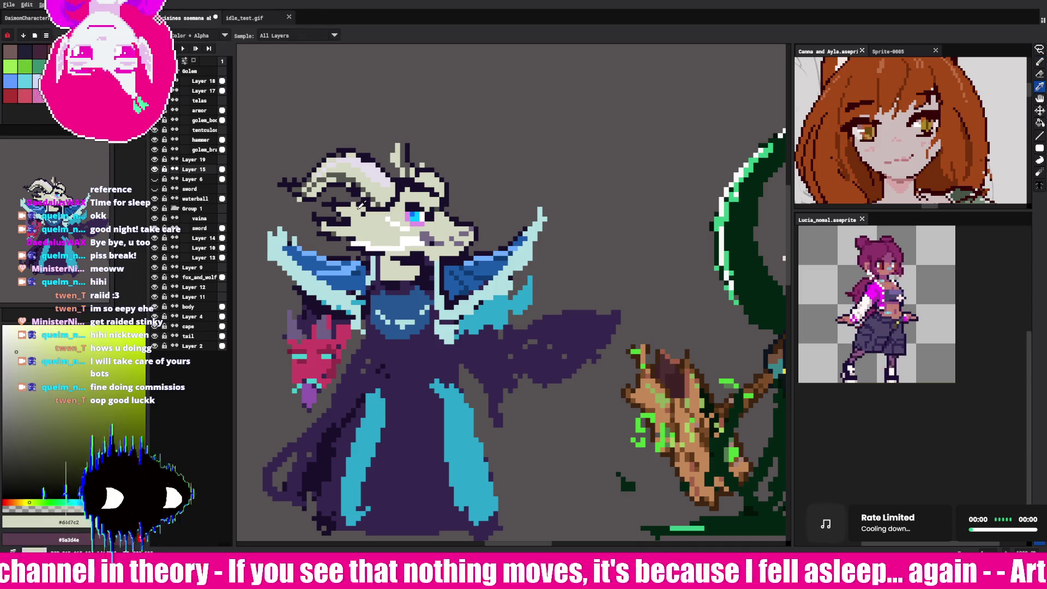
pyautogui.click(359, 206)
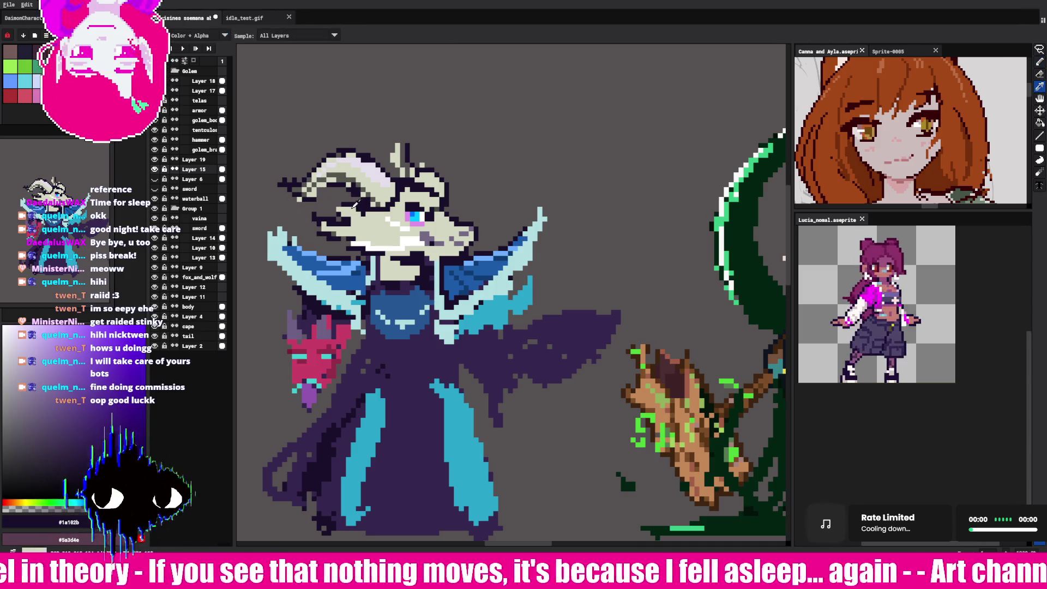
pyautogui.click(355, 202)
pyautogui.press('b')
pyautogui.moveTo(314, 190); pyautogui.dragTo(324, 176)
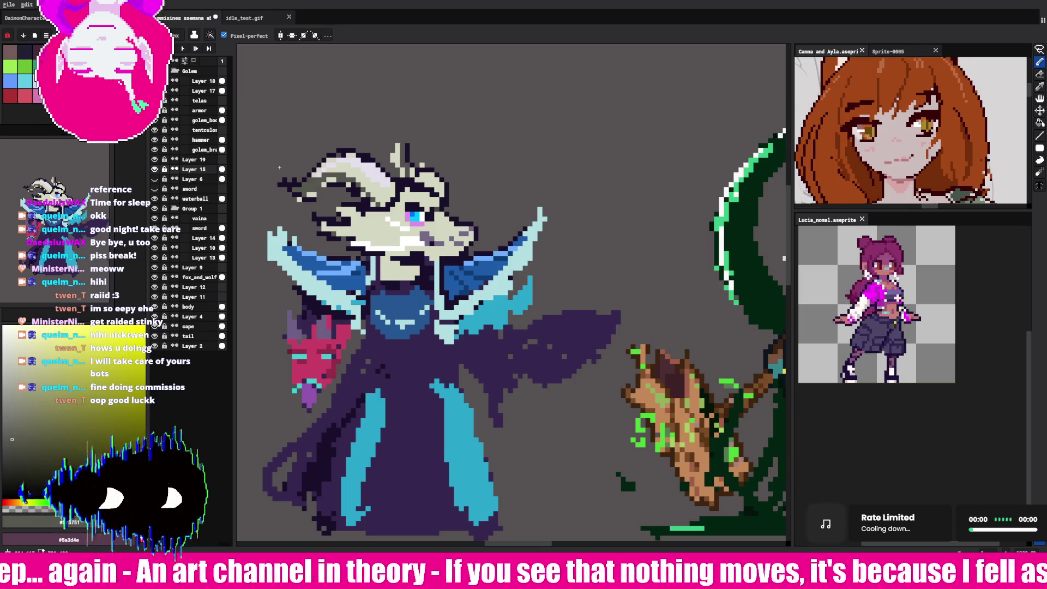
# Step: Repaint the horn's edge pixels in dark navy for a cleaner outline
pyautogui.press('i')
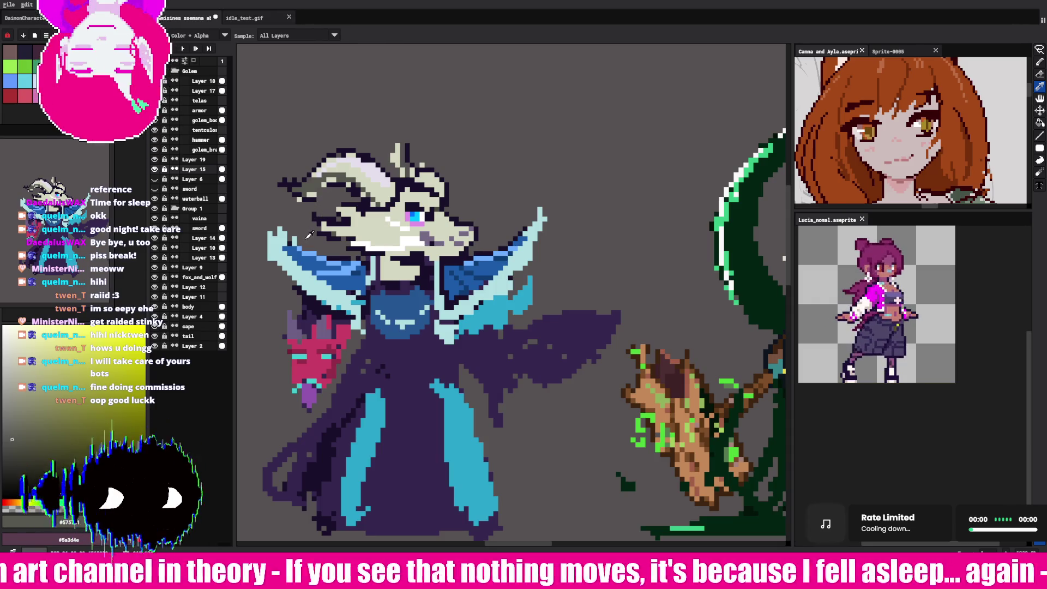
pyautogui.press('b')
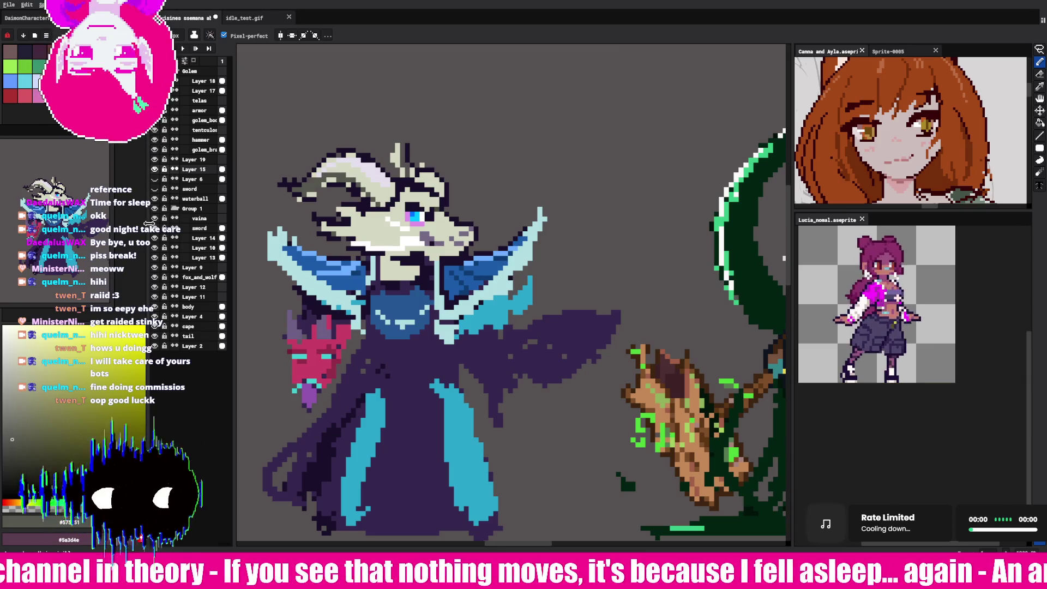
pyautogui.keyDown('alt'); pyautogui.click(331, 181); pyautogui.keyUp('alt')
pyautogui.moveTo(330, 180); pyautogui.dragTo(294, 190)
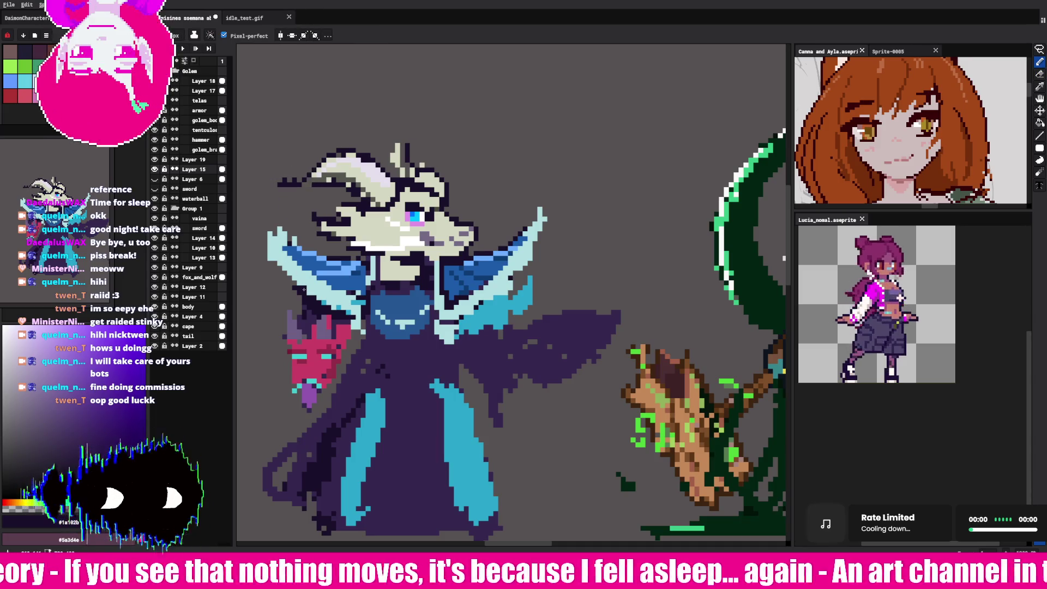
# Step: Recentre the view on the mage and sample the collar's dark blue #1d5ba8
pyautogui.scroll(-3, 309, 288)
pyautogui.moveTo(309, 288); pyautogui.dragTo(404, 354)
pyautogui.scroll(2, 575, 378)
pyautogui.scroll(1, 522, 361)
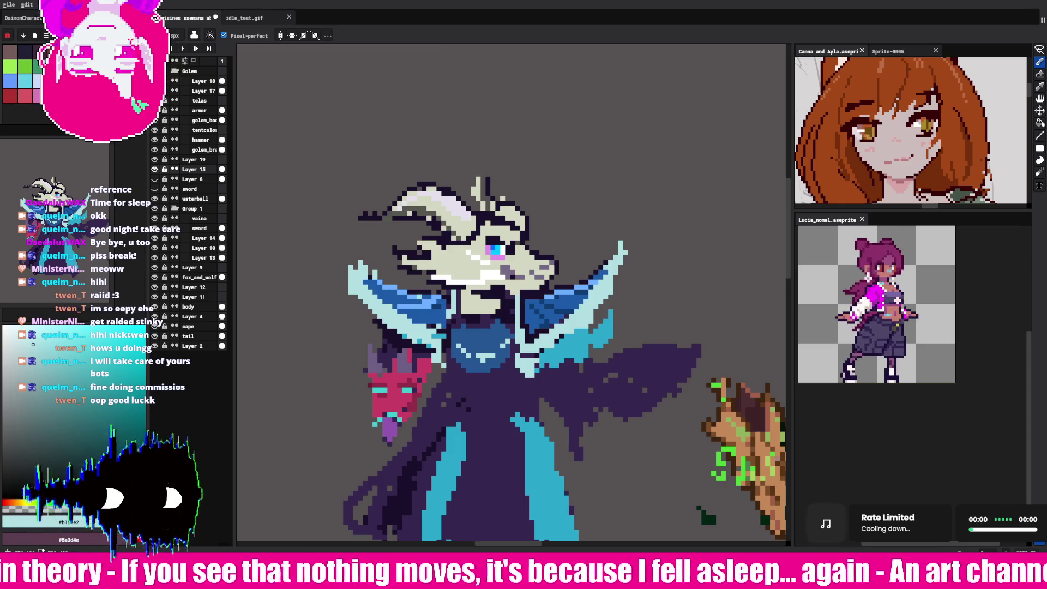
pyautogui.keyDown('alt'); pyautogui.click(397, 303); pyautogui.keyUp('alt')
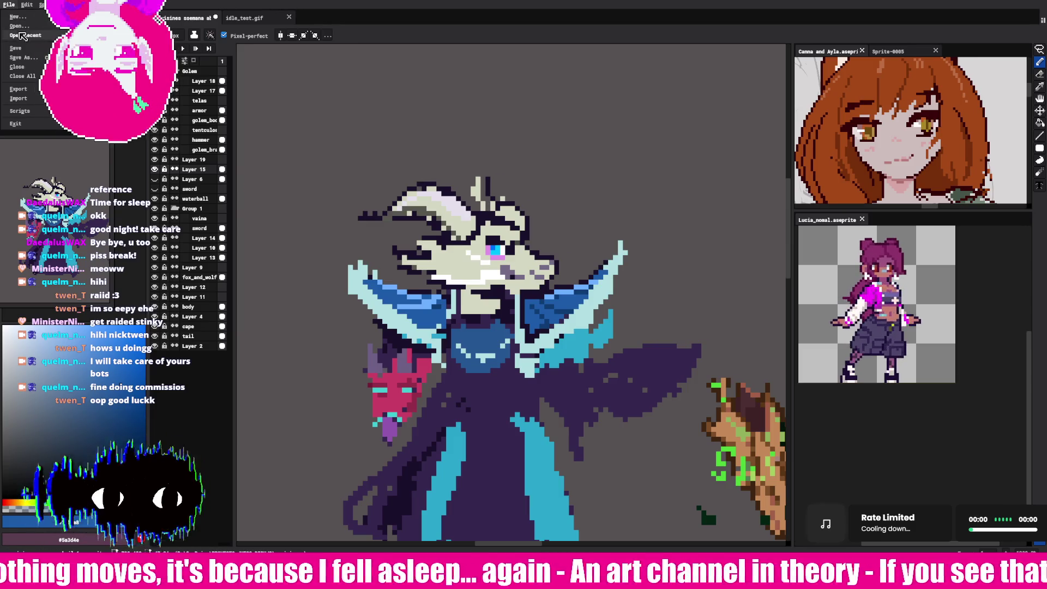
# Step: Show File > Open Recent and open the Searos portrait file
pyautogui.click(9, 5)
pyautogui.moveTo(22, 35)
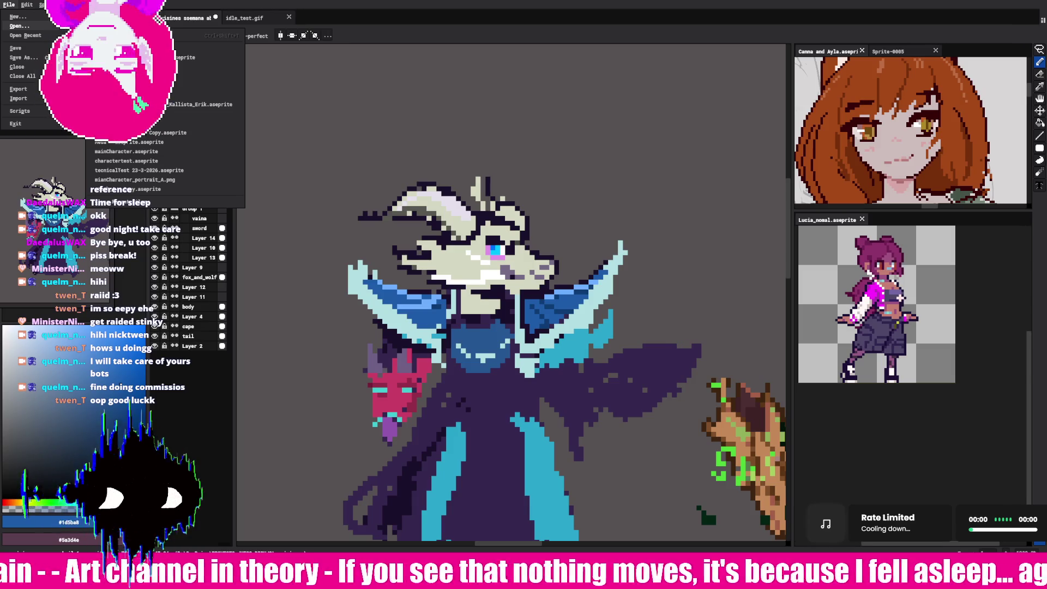
pyautogui.click(234, 191)
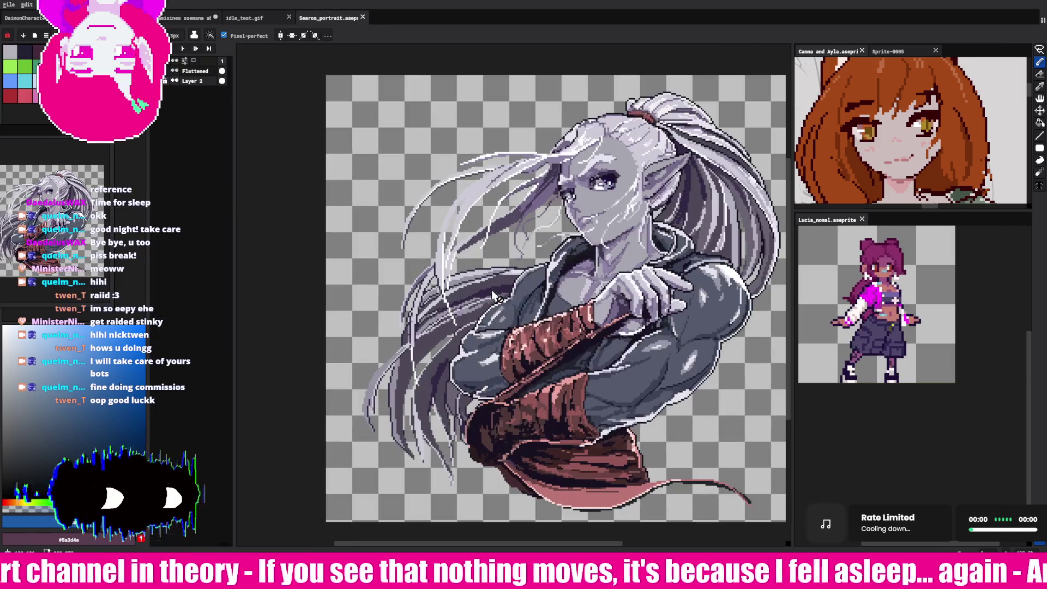
# Step: Zoom around the Searos portrait, then open the MeiDuz portrait from recent files
pyautogui.scroll(3, 578, 347)
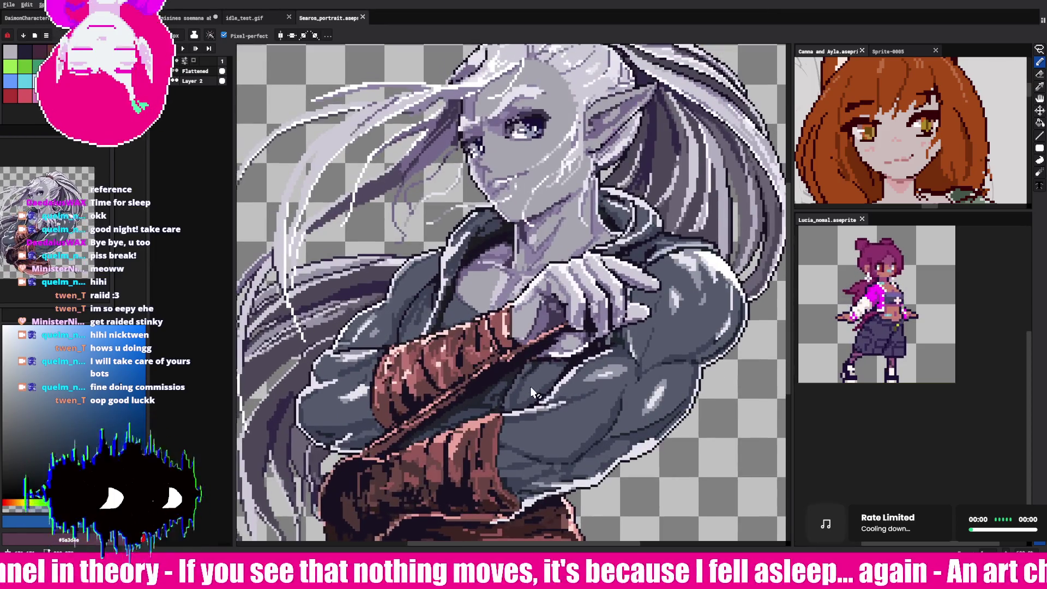
pyautogui.scroll(-2, 518, 404)
pyautogui.scroll(2, 515, 411)
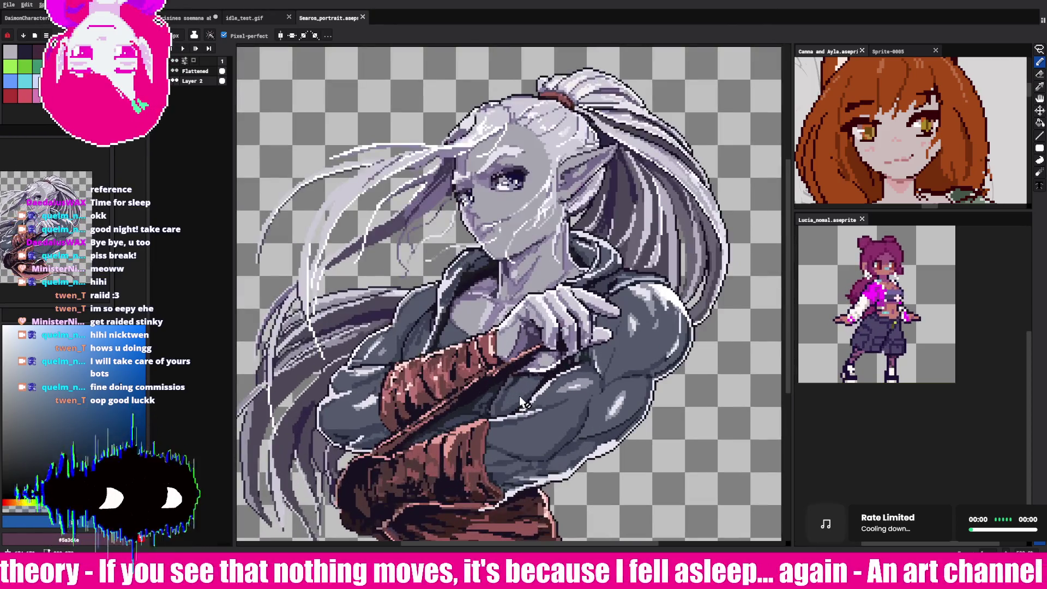
pyautogui.scroll(-2, 513, 418)
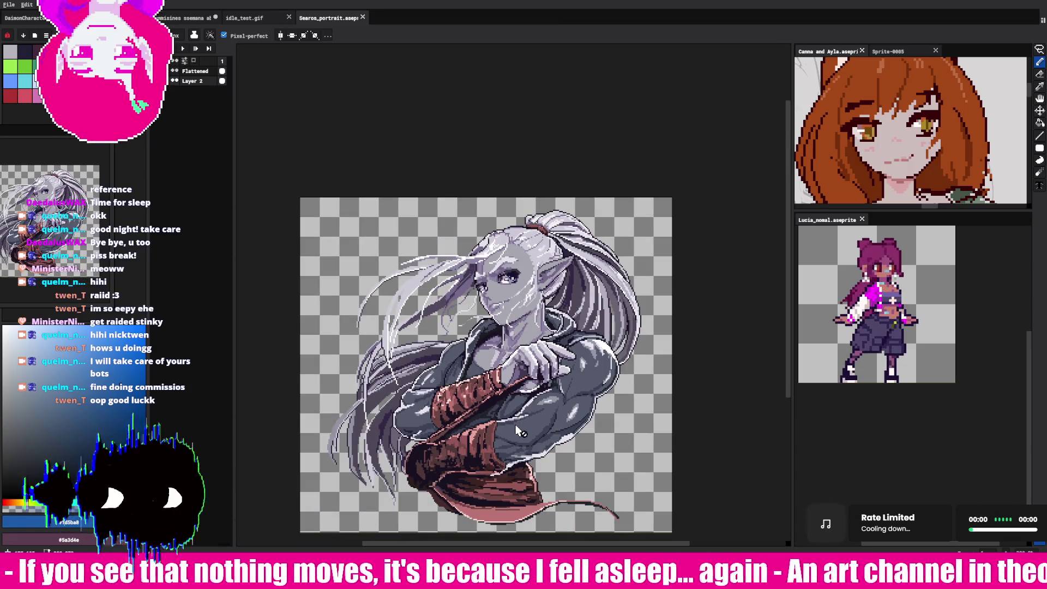
pyautogui.scroll(1, 515, 425)
pyautogui.scroll(1, 515, 424)
pyautogui.scroll(1, 516, 423)
pyautogui.scroll(-1, 516, 424)
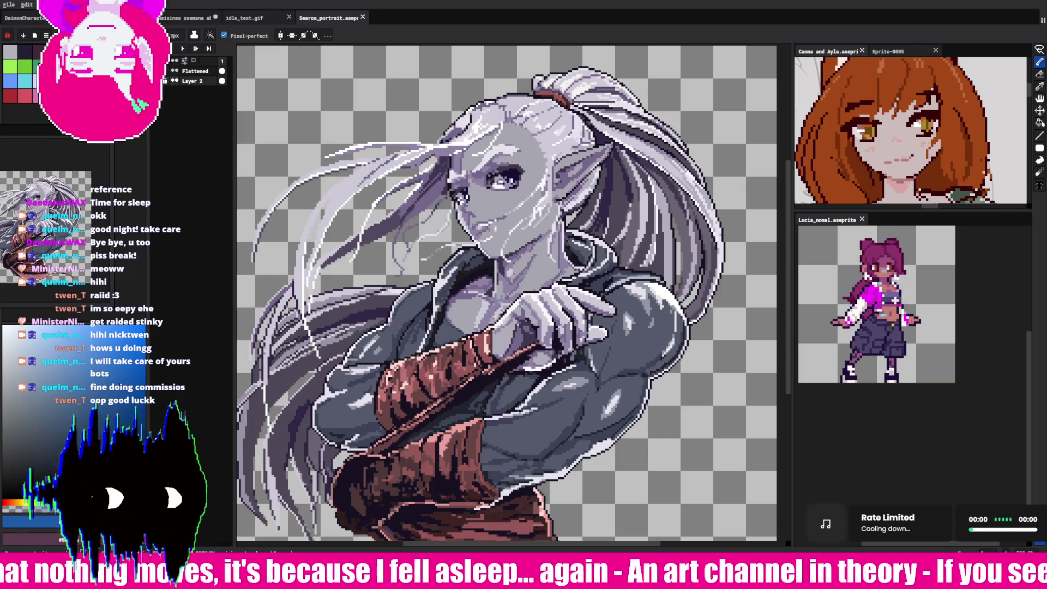
pyautogui.click(9, 5)
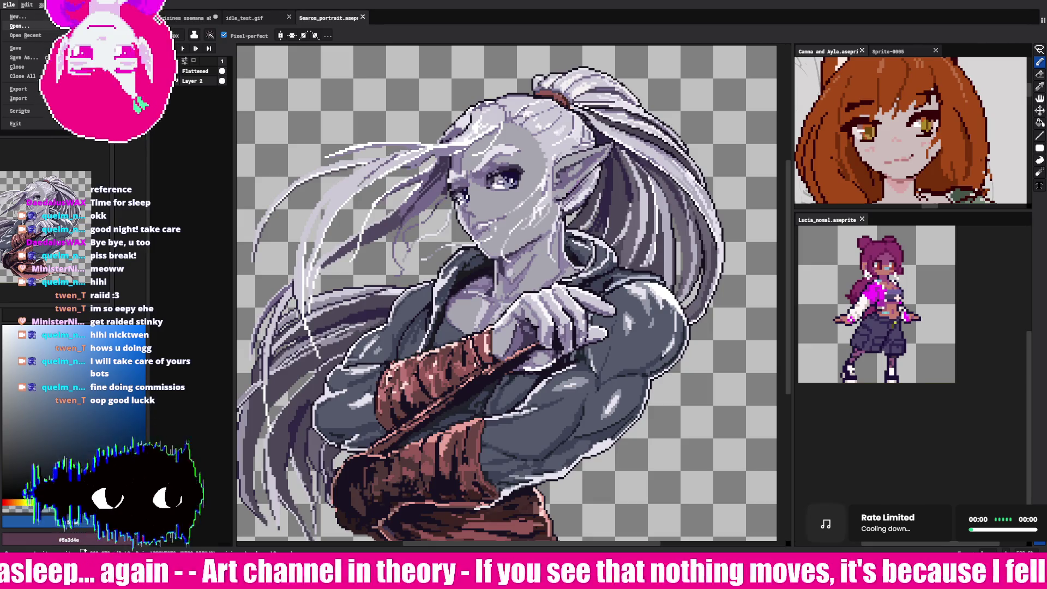
pyautogui.click(316, 146)
# Step: Zoom and pan over the MeiDuz swordswoman portrait to inspect it, then bring up the File menu
pyautogui.scroll(4, 489, 247)
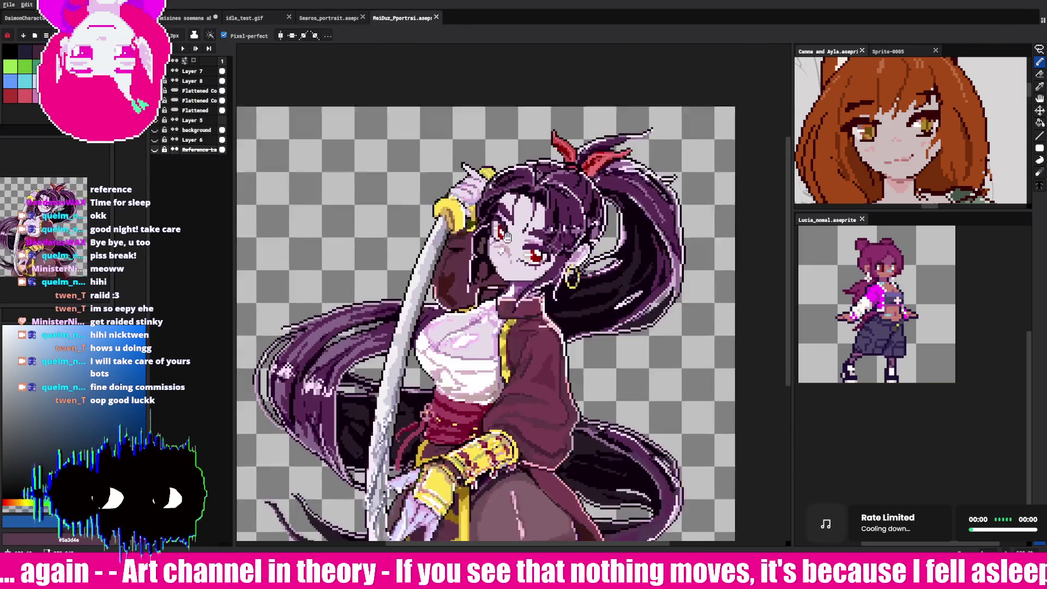
pyautogui.scroll(3, 489, 247)
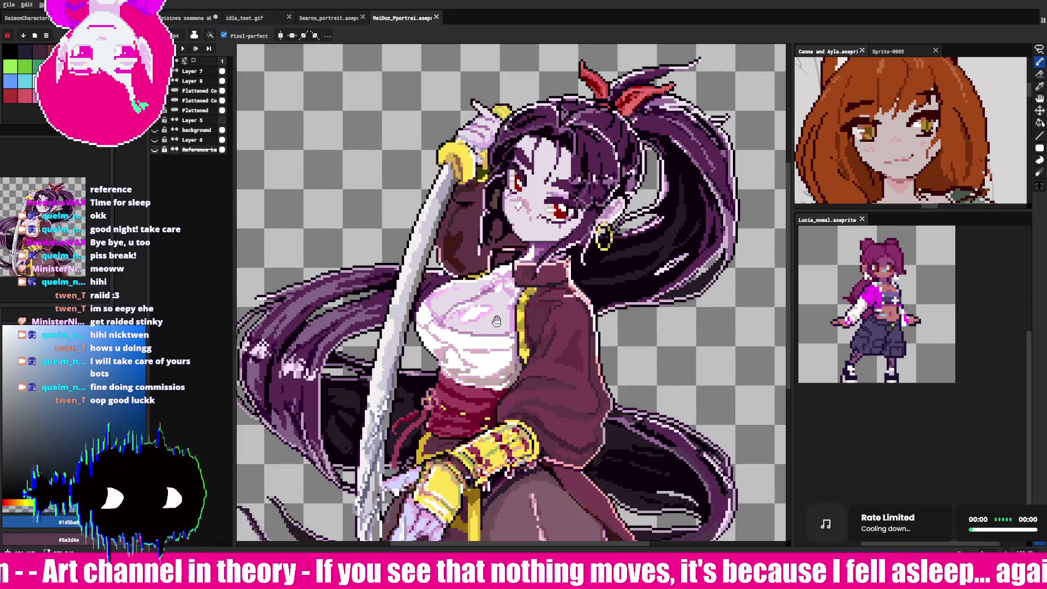
pyautogui.scroll(-3, 488, 324)
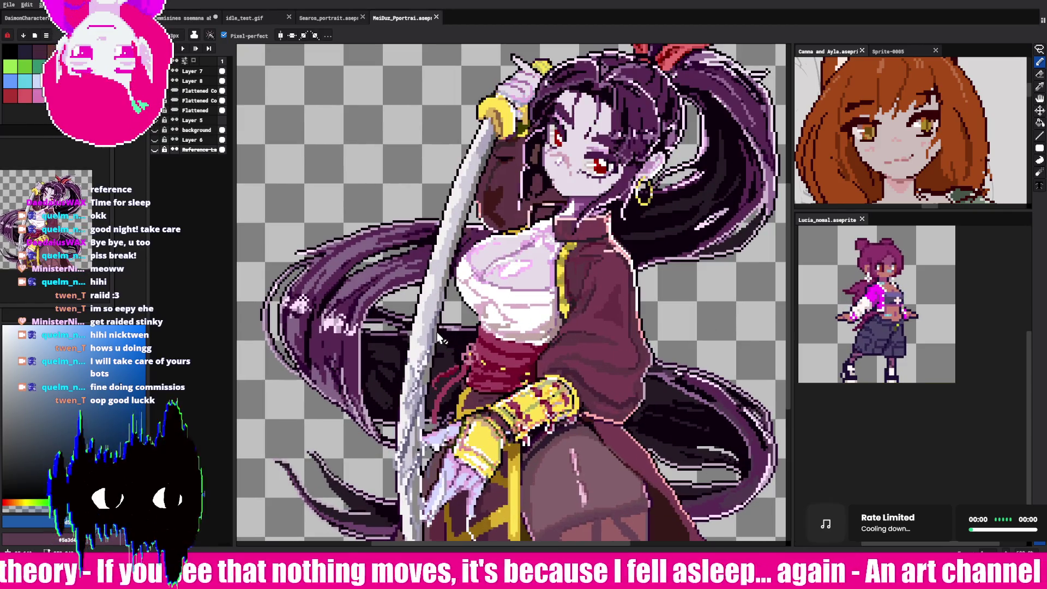
pyautogui.scroll(3, 437, 354)
pyautogui.scroll(-3, 431, 382)
pyautogui.moveTo(430, 386); pyautogui.dragTo(428, 386)
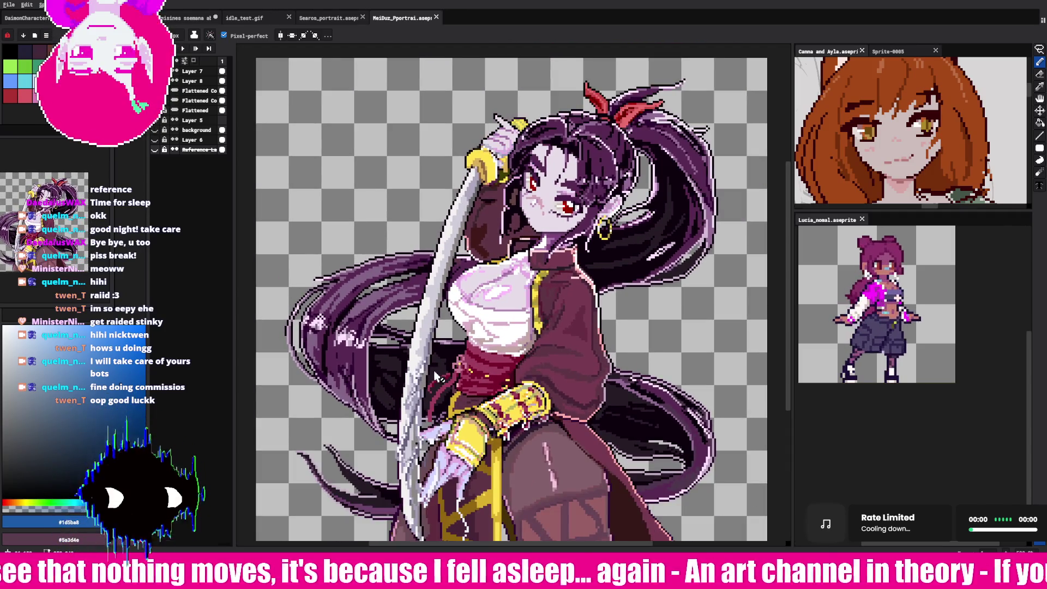
pyautogui.scroll(2, 434, 376)
pyautogui.scroll(-2, 420, 371)
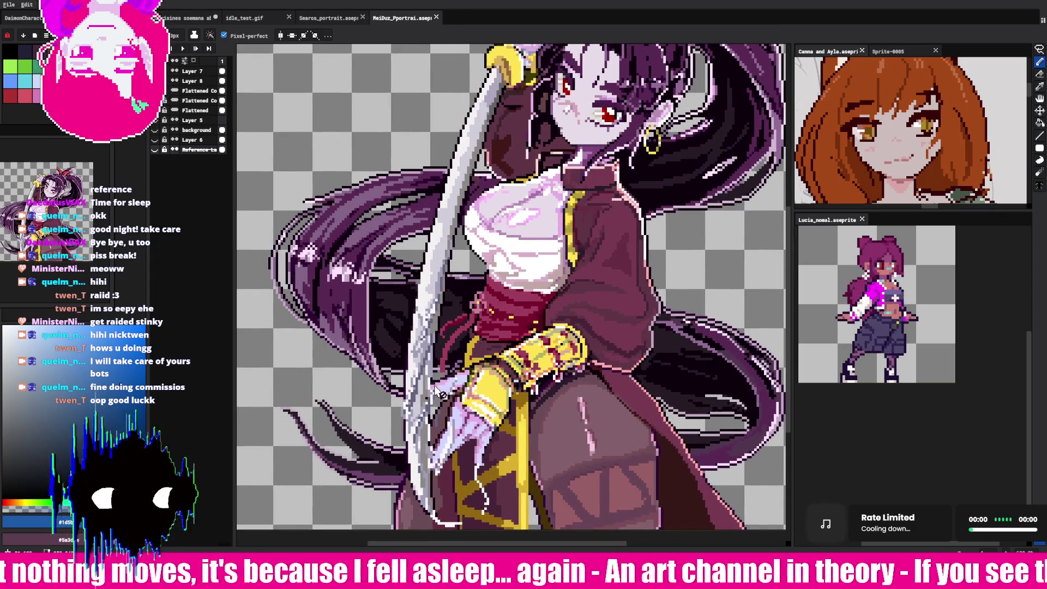
pyautogui.scroll(2, 425, 365)
pyautogui.scroll(-2, 428, 364)
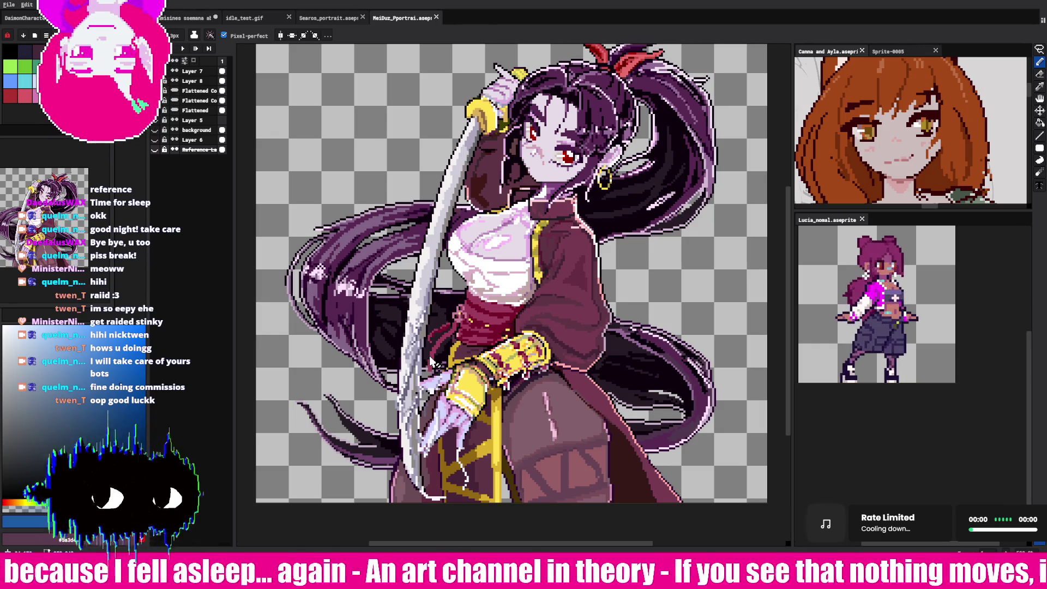
pyautogui.scroll(1, 431, 362)
pyautogui.scroll(1, 435, 443)
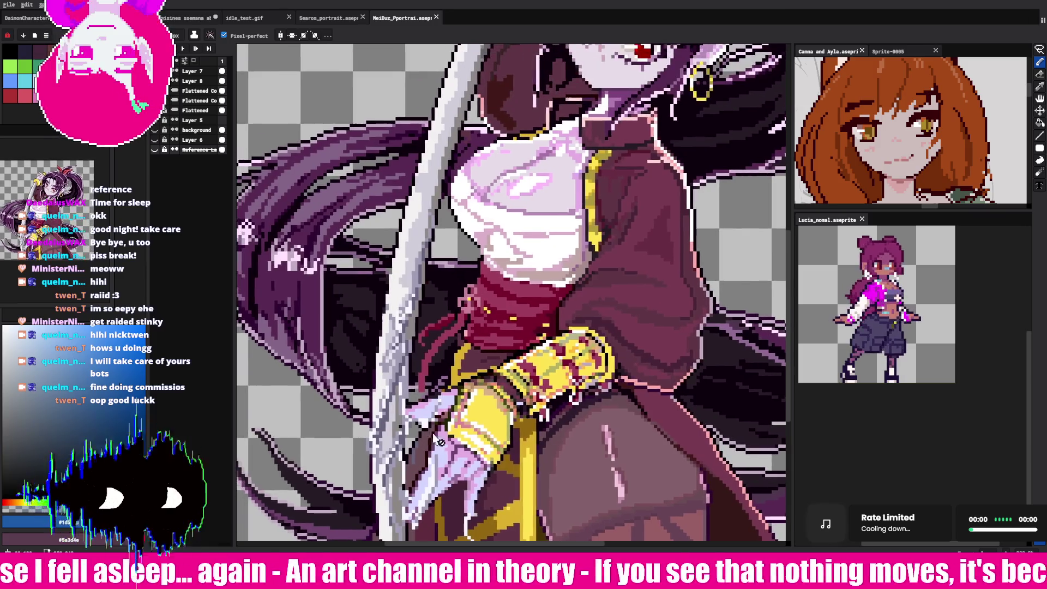
pyautogui.scroll(-2, 434, 443)
pyautogui.scroll(3, 450, 415)
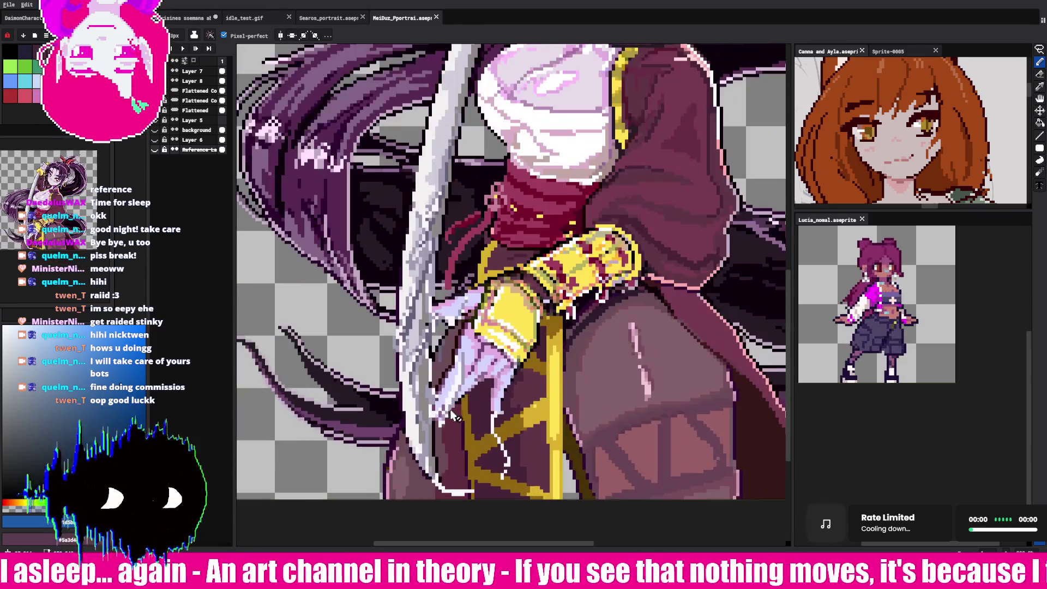
pyautogui.scroll(2, 451, 416)
pyautogui.scroll(-2, 449, 417)
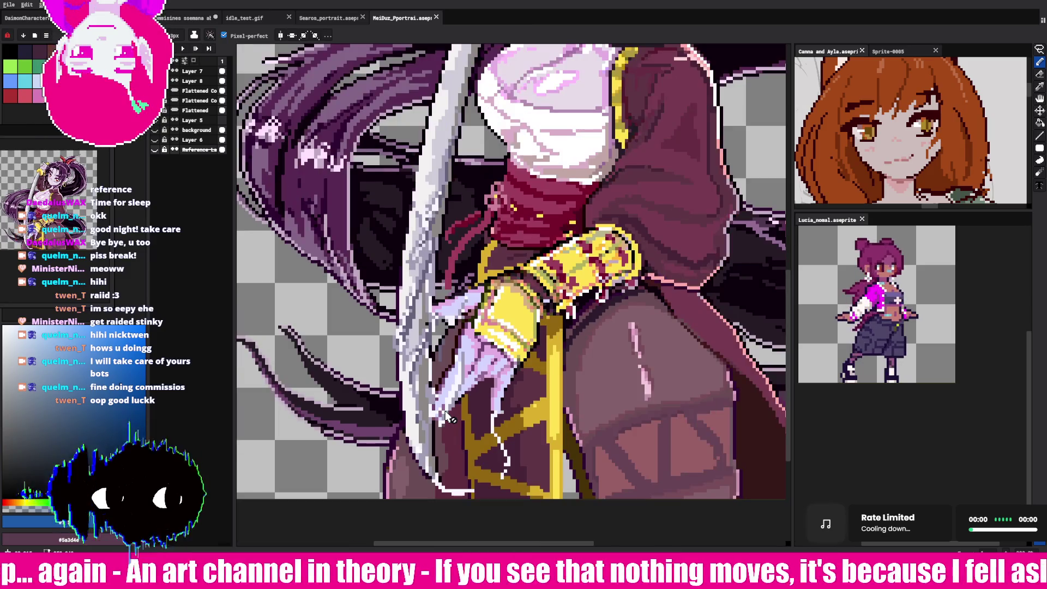
pyautogui.scroll(-2, 446, 415)
pyautogui.scroll(3, 447, 413)
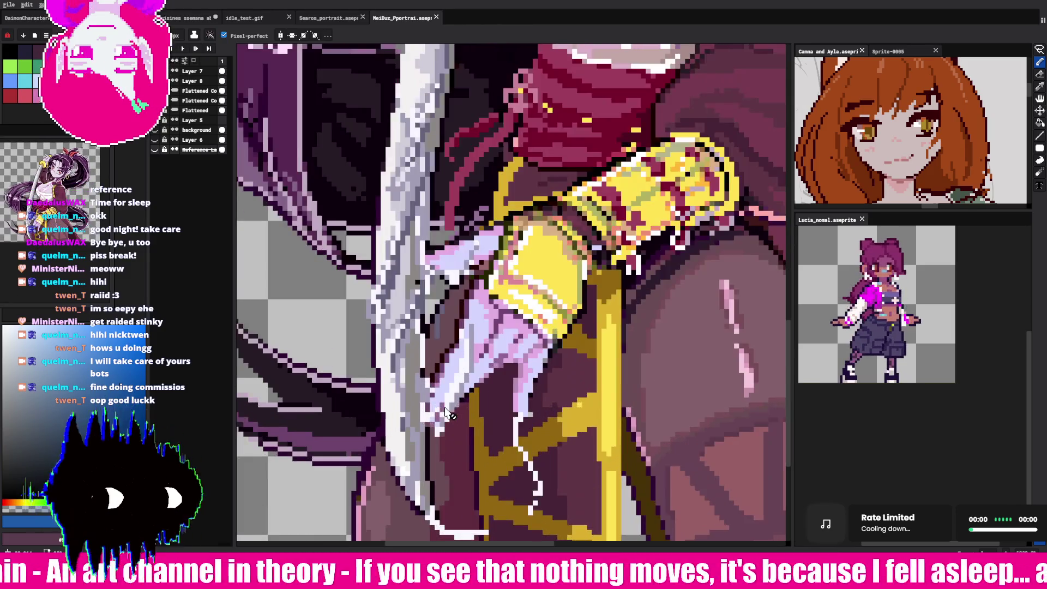
pyautogui.scroll(-4, 446, 416)
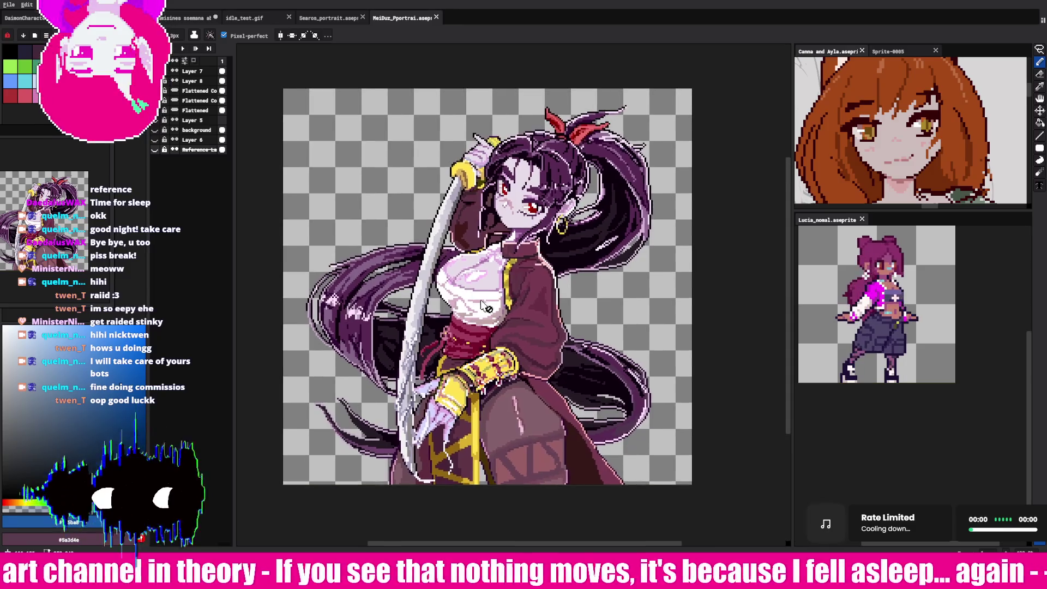
pyautogui.scroll(1, 482, 309)
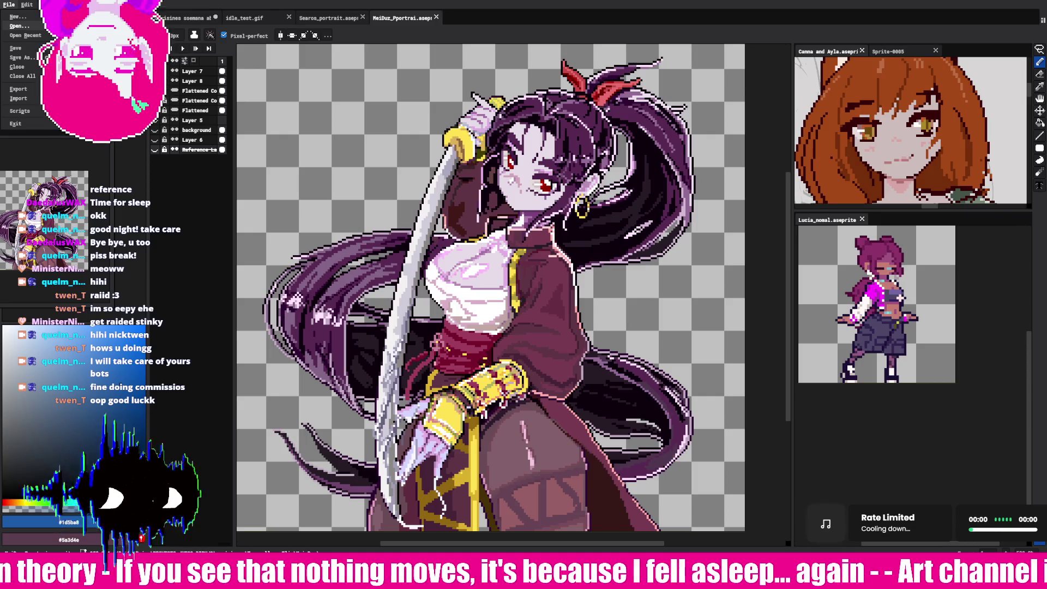
pyautogui.click(109, 35)
# Step: Play the MeiDuz token sprite's animation to preview it
pyautogui.scroll(5, 524, 283)
pyautogui.click(183, 49)
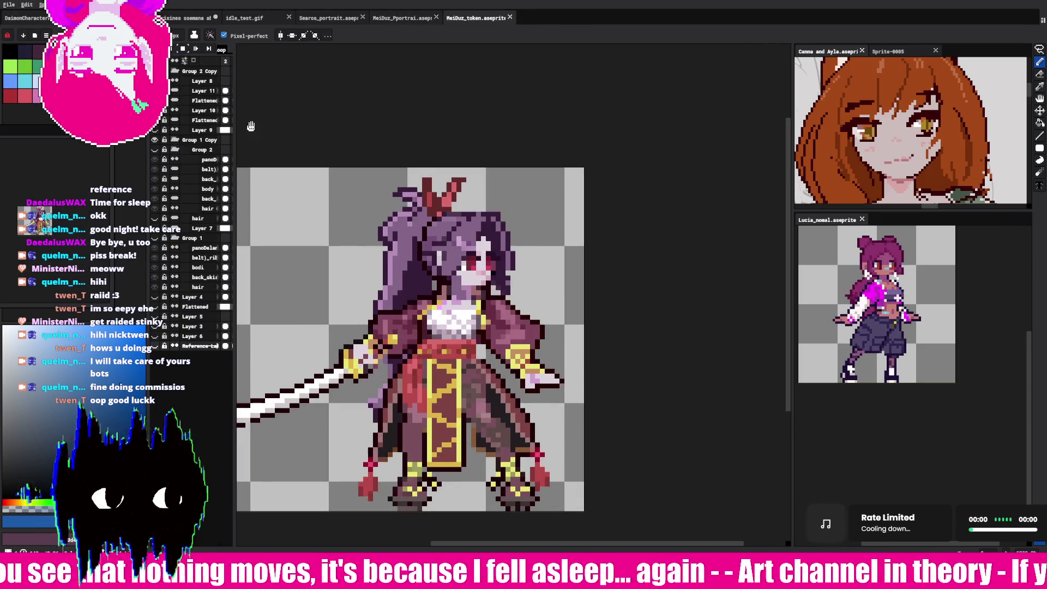
pyautogui.scroll(-1, 421, 249)
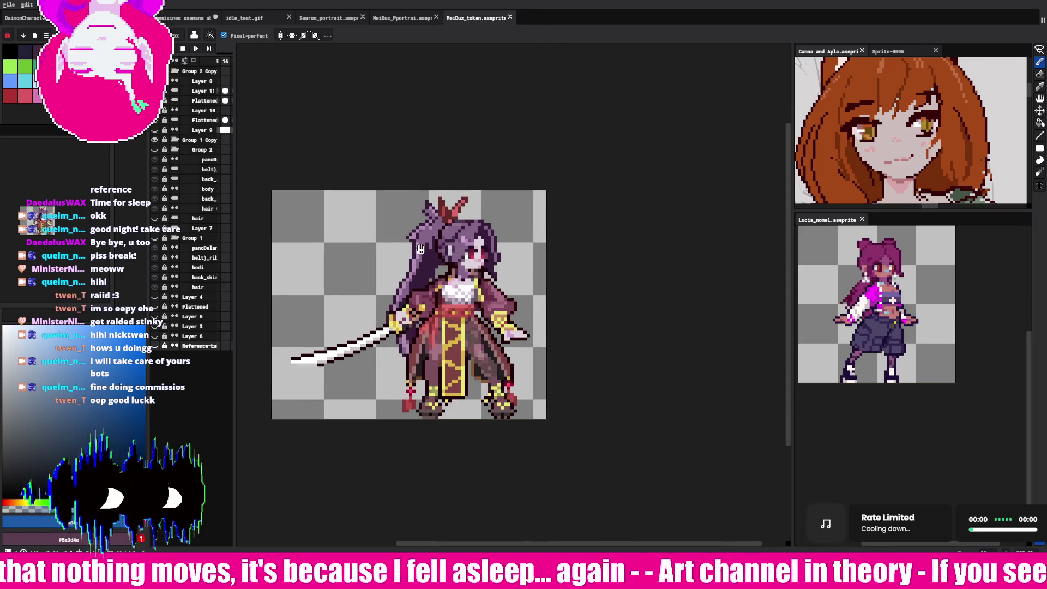
pyautogui.scroll(1, 419, 249)
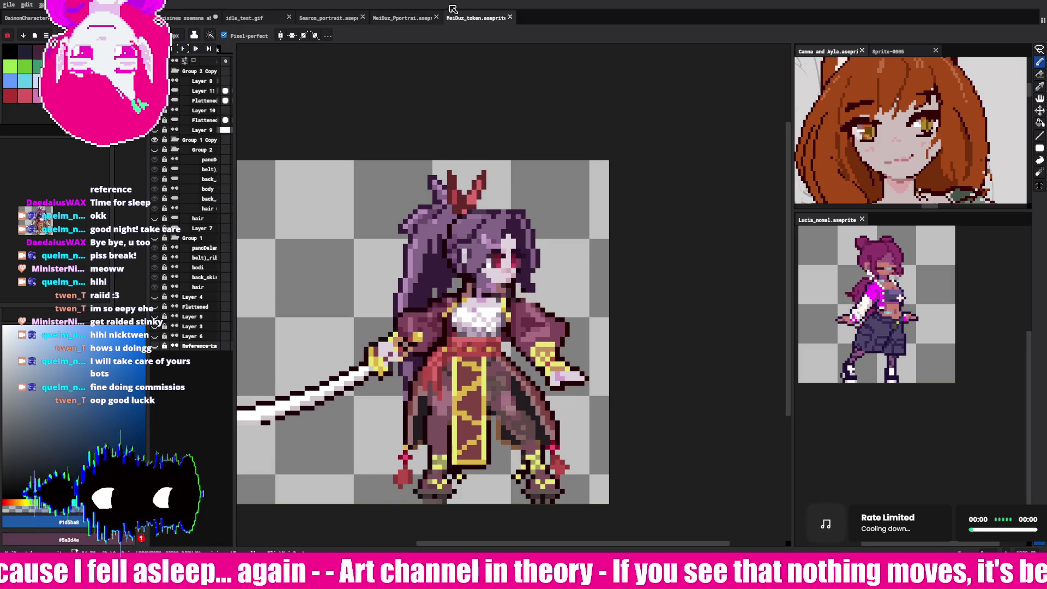
# Step: Step through the MeiDuz, Searos and idle_test tabs to the commissions file, zooming onto the goat mage
pyautogui.click(395, 19)
pyautogui.click(342, 19)
pyautogui.click(271, 19)
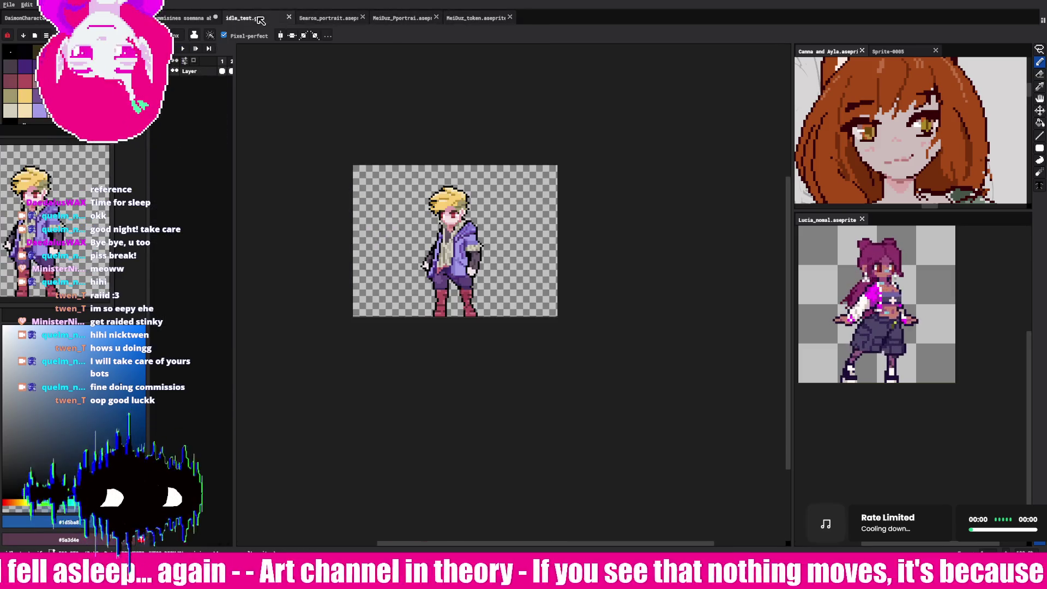
pyautogui.click(189, 18)
pyautogui.scroll(-3, 629, 325)
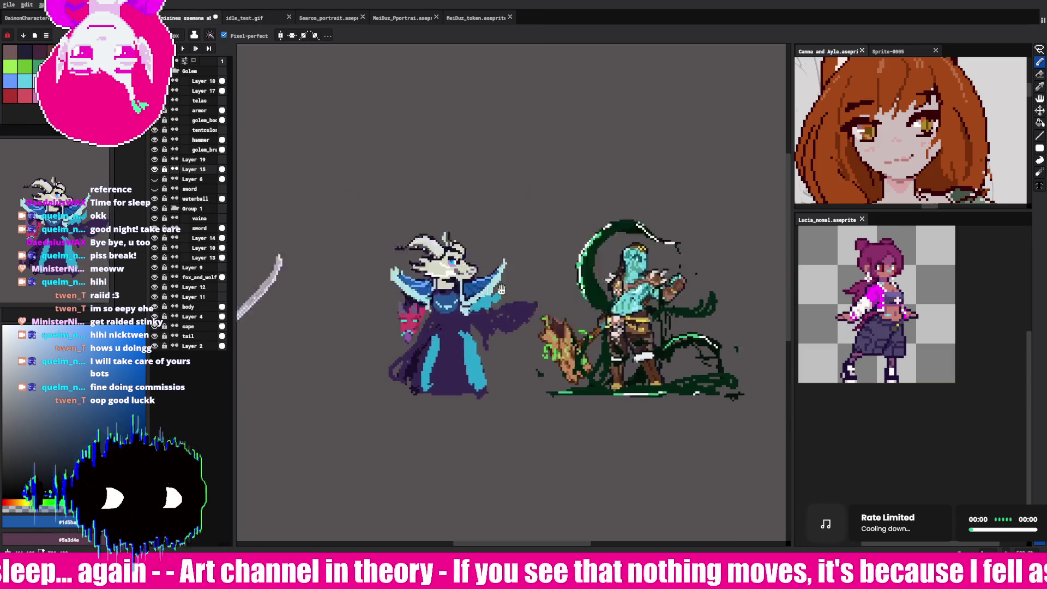
pyautogui.scroll(2, 628, 325)
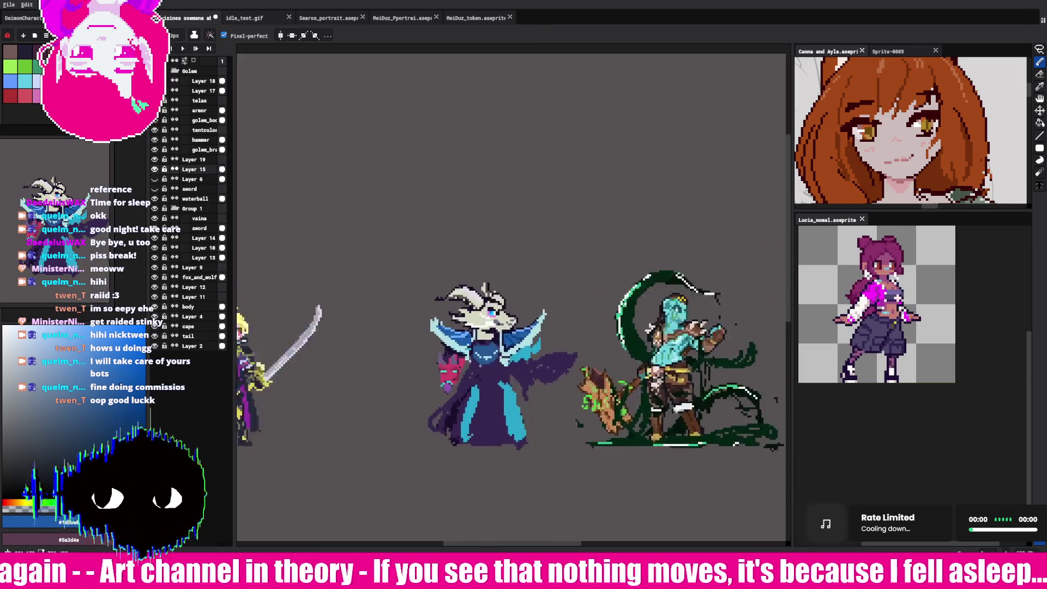
pyautogui.scroll(5, 476, 369)
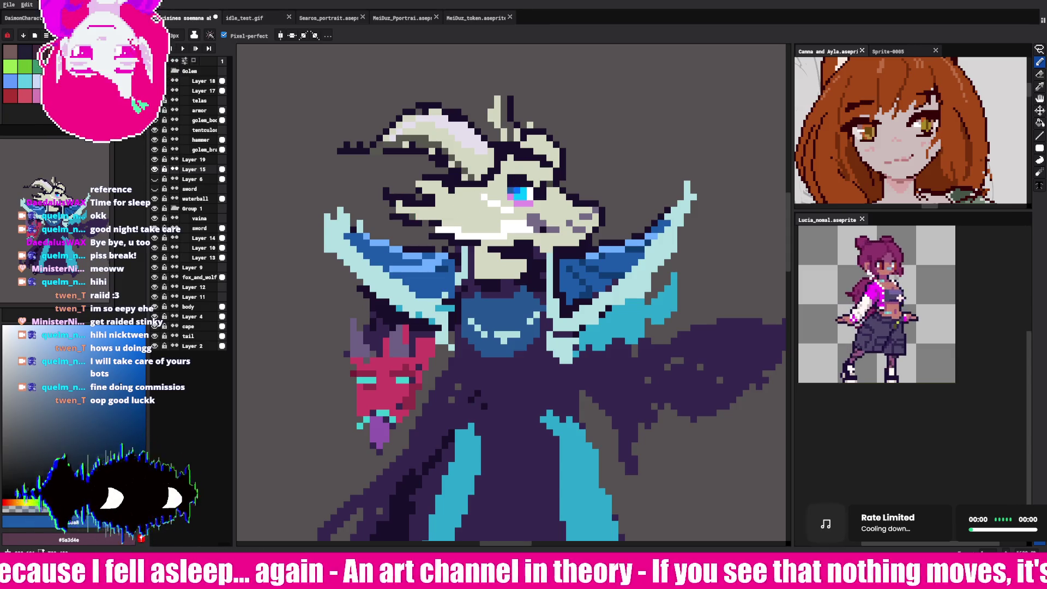
# Step: Try out drawing colours: pink, greyish purple, the skull's light cream and the lilac pink near the eye
pyautogui.keyDown('alt'); pyautogui.click(511, 191); pyautogui.keyUp('alt')
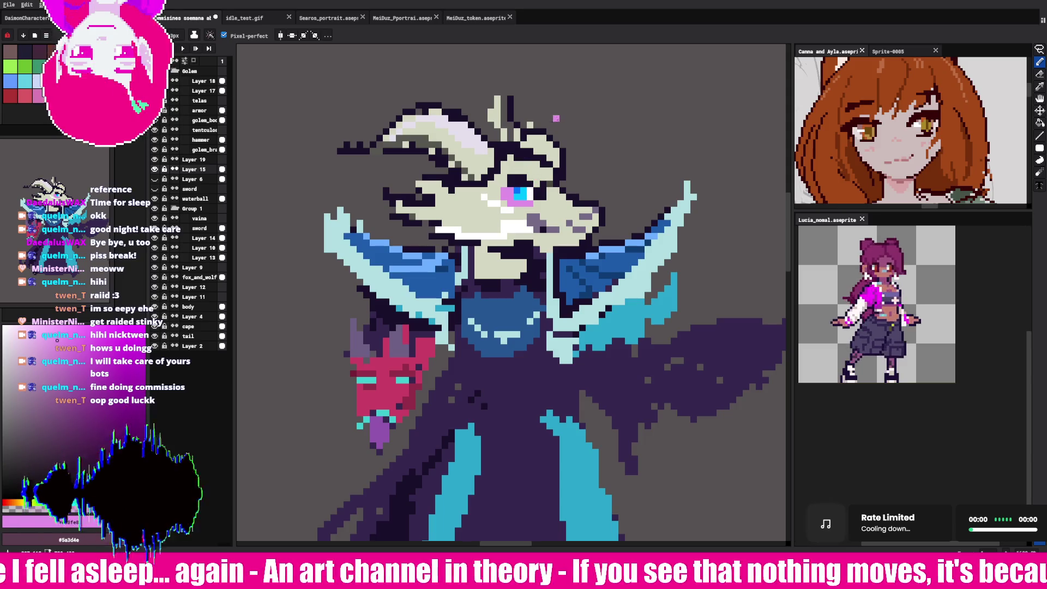
pyautogui.keyDown('alt'); pyautogui.click(511, 166); pyautogui.keyUp('alt')
pyautogui.keyDown('alt'); pyautogui.click(512, 169); pyautogui.keyUp('alt')
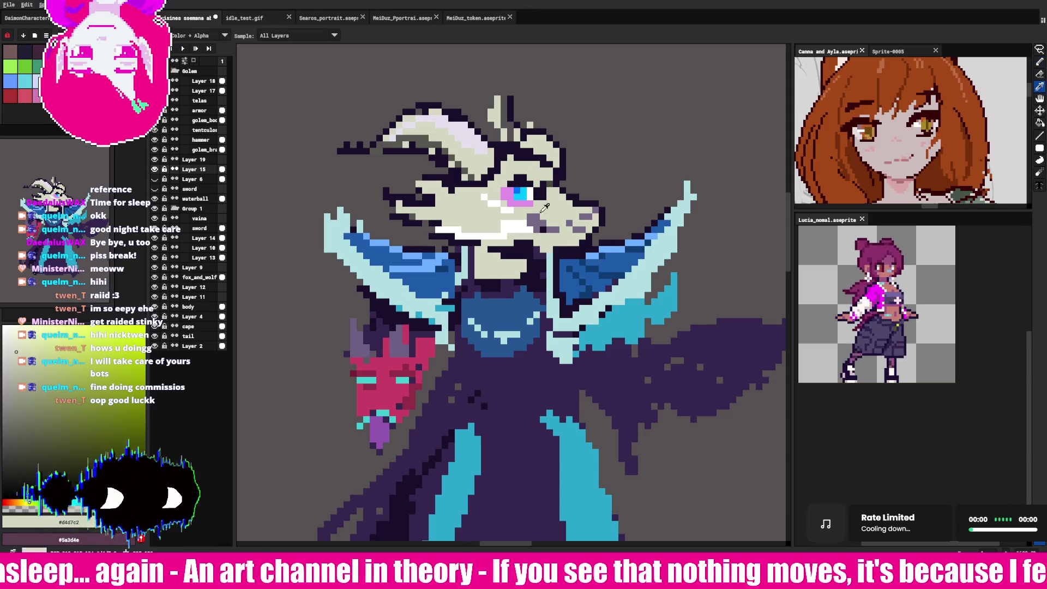
pyautogui.keyDown('alt'); pyautogui.click(540, 216); pyautogui.keyUp('alt')
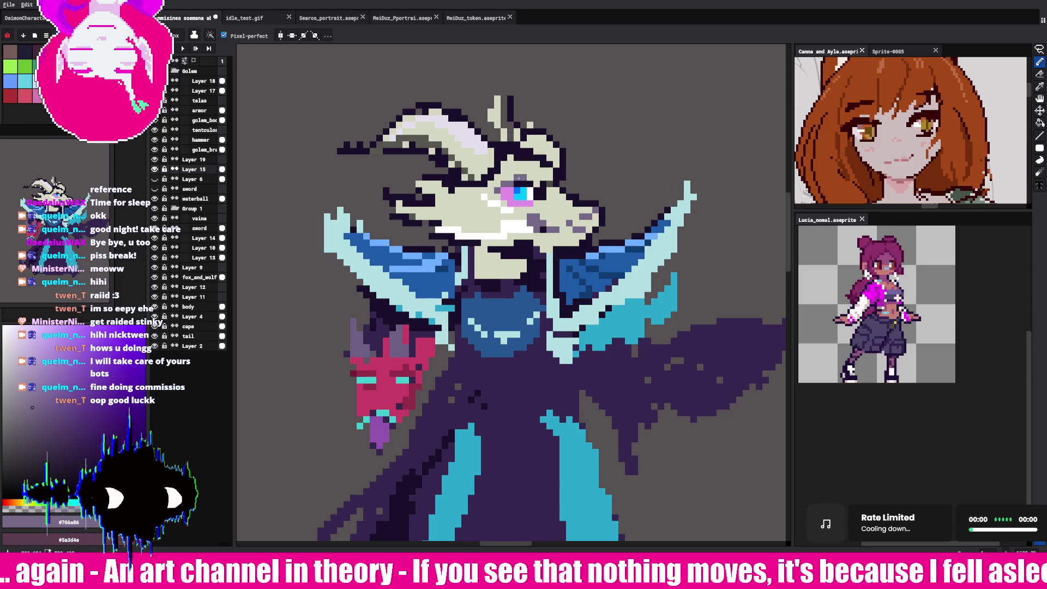
pyautogui.press('alt')
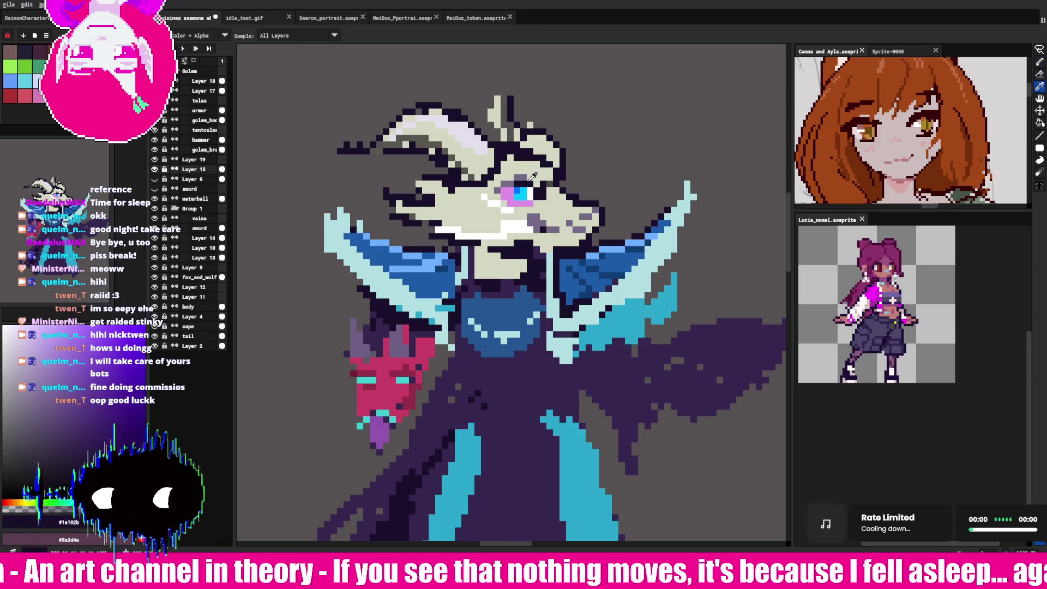
pyautogui.keyDown('alt'); pyautogui.click(531, 176); pyautogui.keyUp('alt')
pyautogui.press('alt')
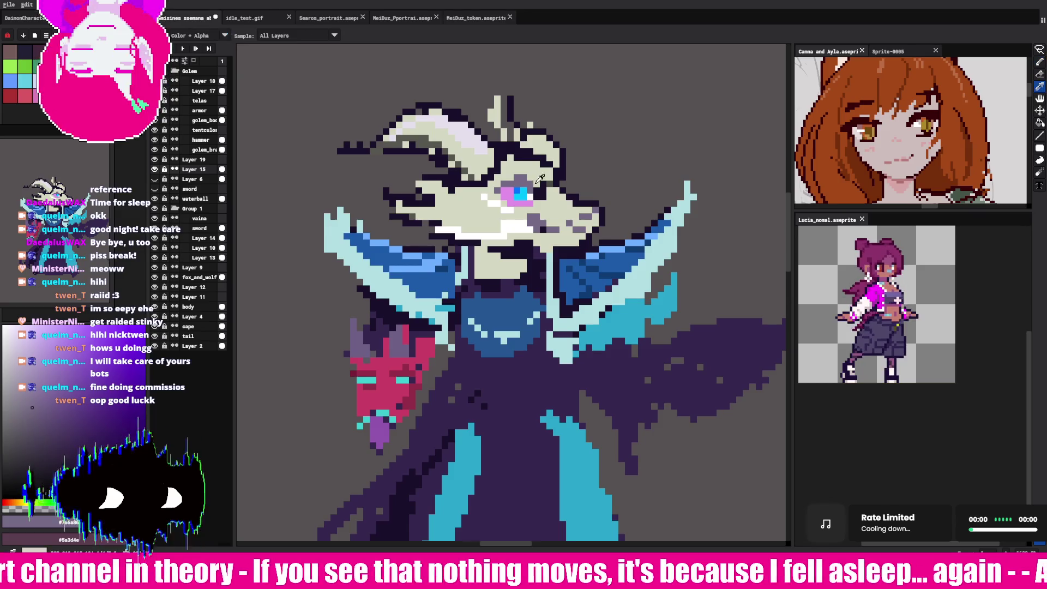
pyautogui.keyDown('alt'); pyautogui.click(514, 184); pyautogui.keyUp('alt')
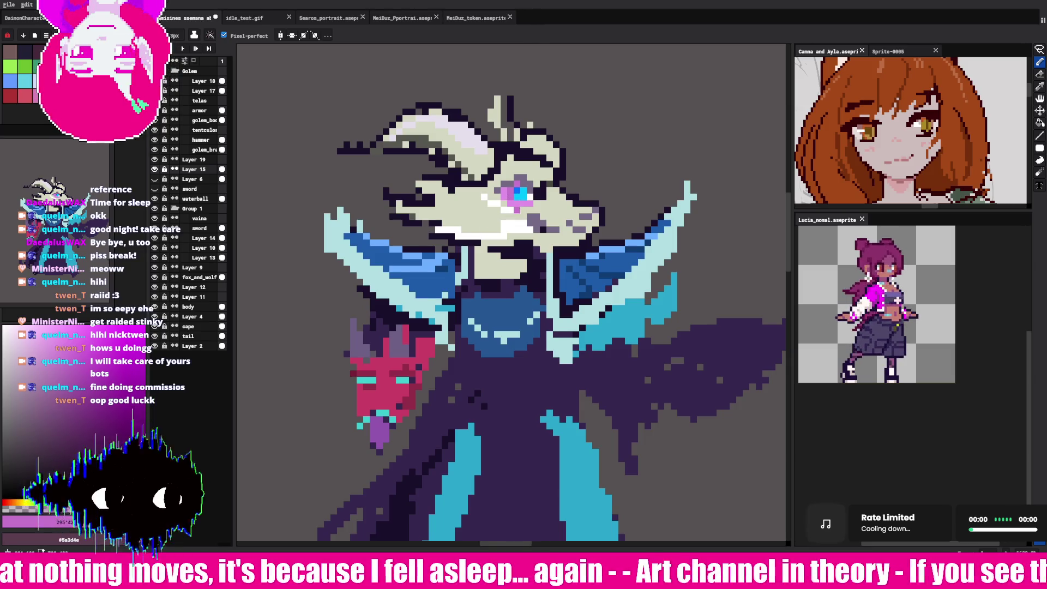
# Step: Eyedrop the greys near the eye, the golem's dark outline, pale skull and dark robe purple
pyautogui.press('i')
pyautogui.keyDown('alt'); pyautogui.click(540, 191); pyautogui.keyUp('alt')
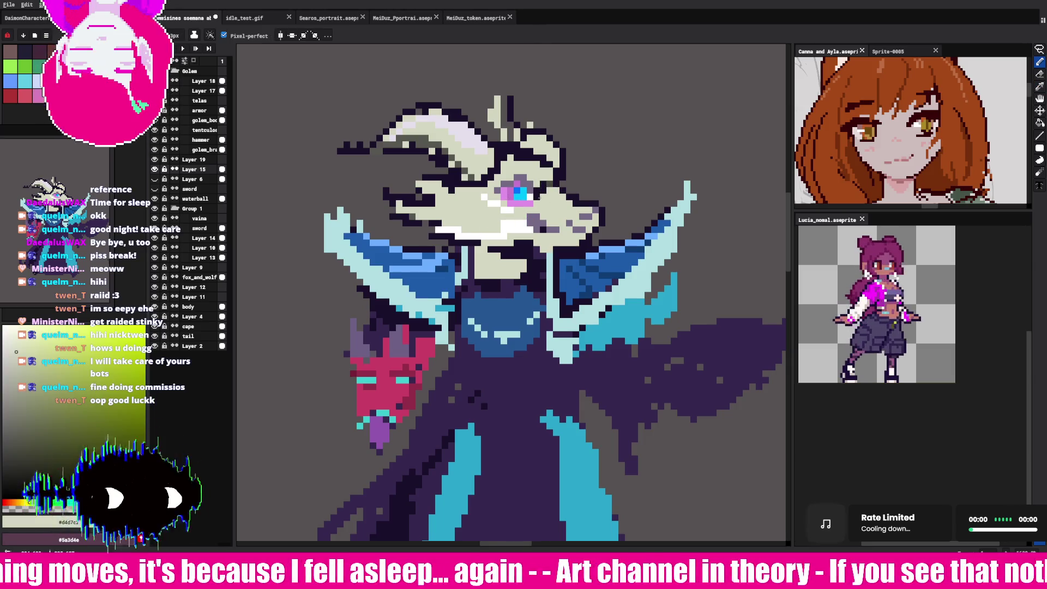
pyautogui.keyDown('alt'); pyautogui.click(542, 190); pyautogui.keyUp('alt')
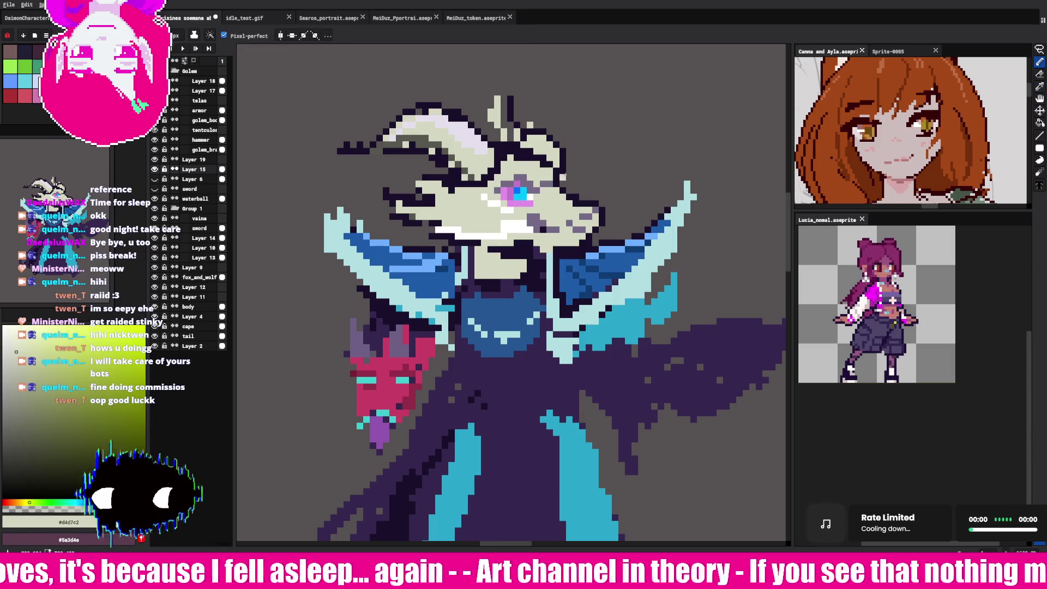
pyautogui.keyDown('alt'); pyautogui.click(513, 151); pyautogui.keyUp('alt')
pyautogui.keyDown('alt'); pyautogui.click(522, 155); pyautogui.keyUp('alt')
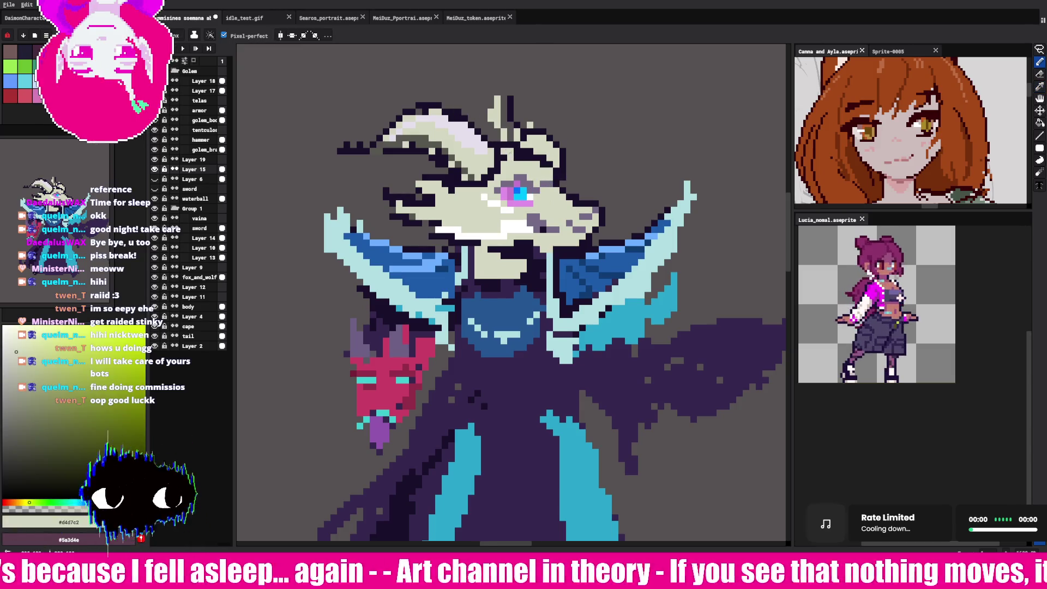
pyautogui.keyDown('alt'); pyautogui.click(518, 148); pyautogui.keyUp('alt')
pyautogui.keyDown('alt'); pyautogui.click(515, 157); pyautogui.keyUp('alt')
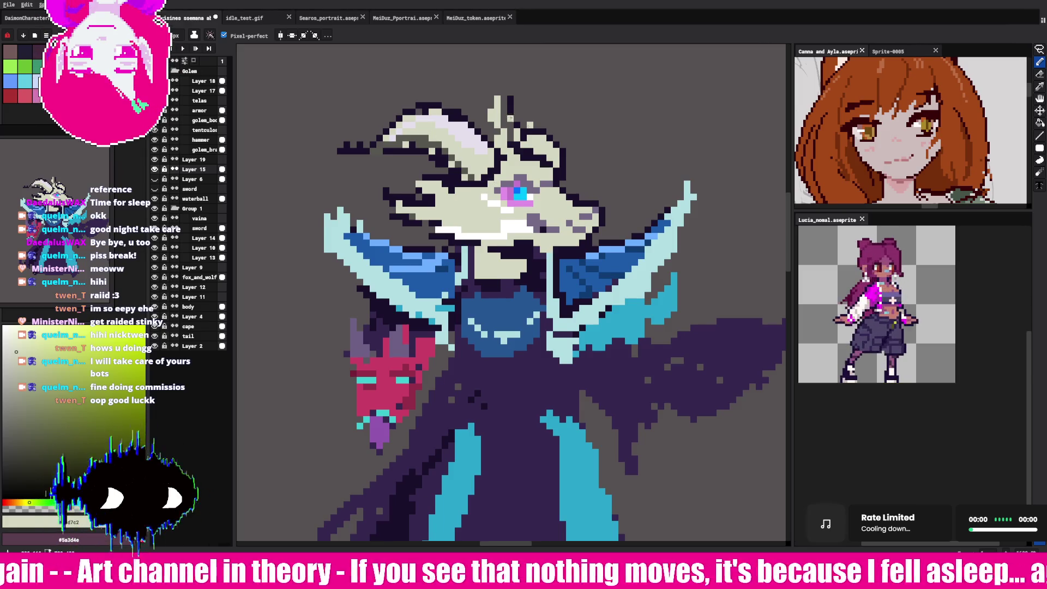
pyautogui.keyDown('alt'); pyautogui.click(528, 149); pyautogui.keyUp('alt')
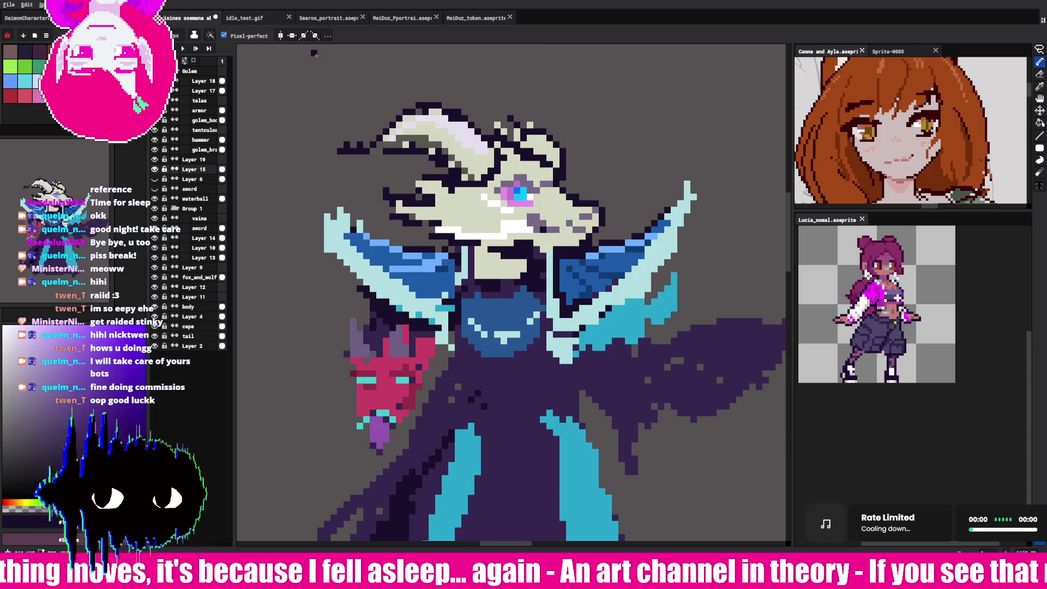
# Step: Settle on the dark outline colour #1a182b with the Pencil active, checking the light horn tone
pyautogui.press('i')
pyautogui.click(570, 251)
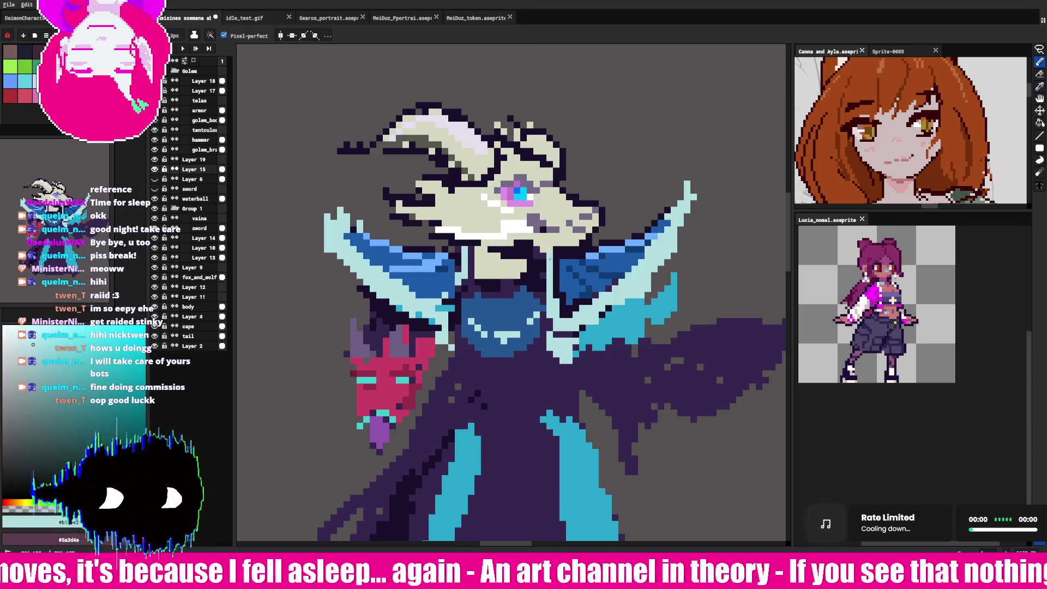
pyautogui.click(592, 243)
pyautogui.press('b')
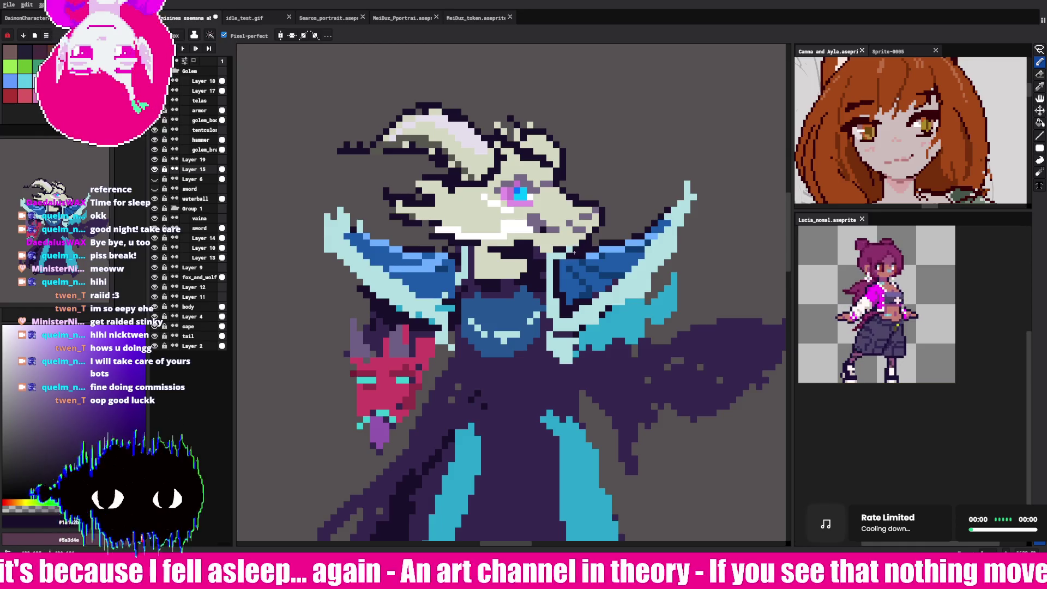
pyautogui.keyDown('alt'); pyautogui.click(570, 250); pyautogui.keyUp('alt')
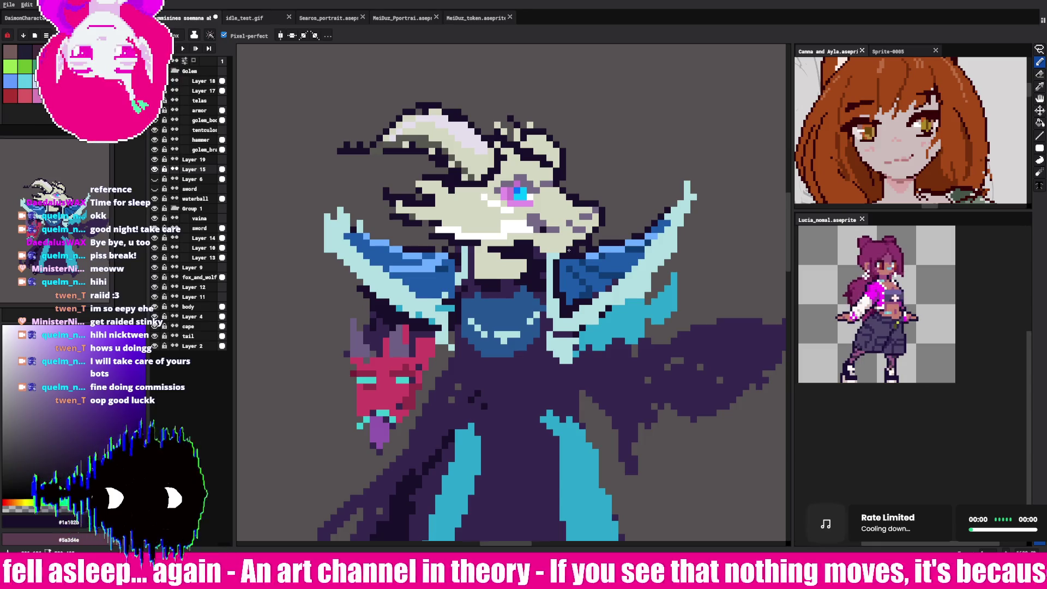
pyautogui.keyDown('alt'); pyautogui.click(405, 143); pyautogui.keyUp('alt')
# Step: Draw a dark outline stroke along the left horn and redraw its tip pixels, sampling nearby colours
pyautogui.keyDown('alt'); pyautogui.click(396, 148); pyautogui.keyUp('alt')
pyautogui.moveTo(396, 148)
pyautogui.mouseDown()
pyautogui.moveTo(426, 150)
pyautogui.moveTo(352, 146)
pyautogui.mouseUp()
pyautogui.keyDown('alt'); pyautogui.click(414, 156); pyautogui.keyUp('alt')
pyautogui.keyDown('alt'); pyautogui.click(358, 146); pyautogui.keyUp('alt')
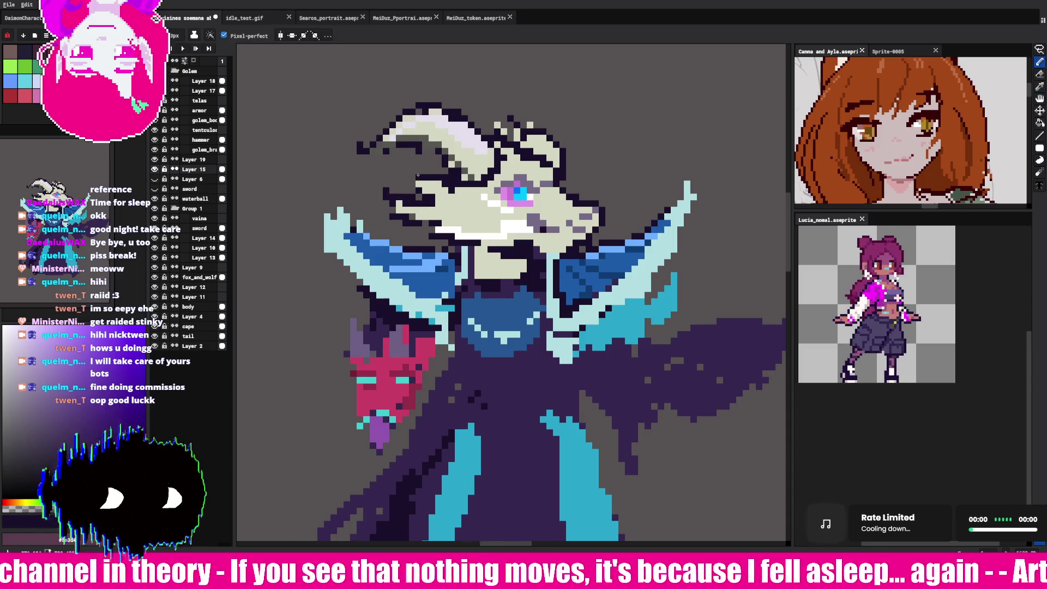
pyautogui.keyDown('alt'); pyautogui.click(419, 108); pyautogui.keyUp('alt')
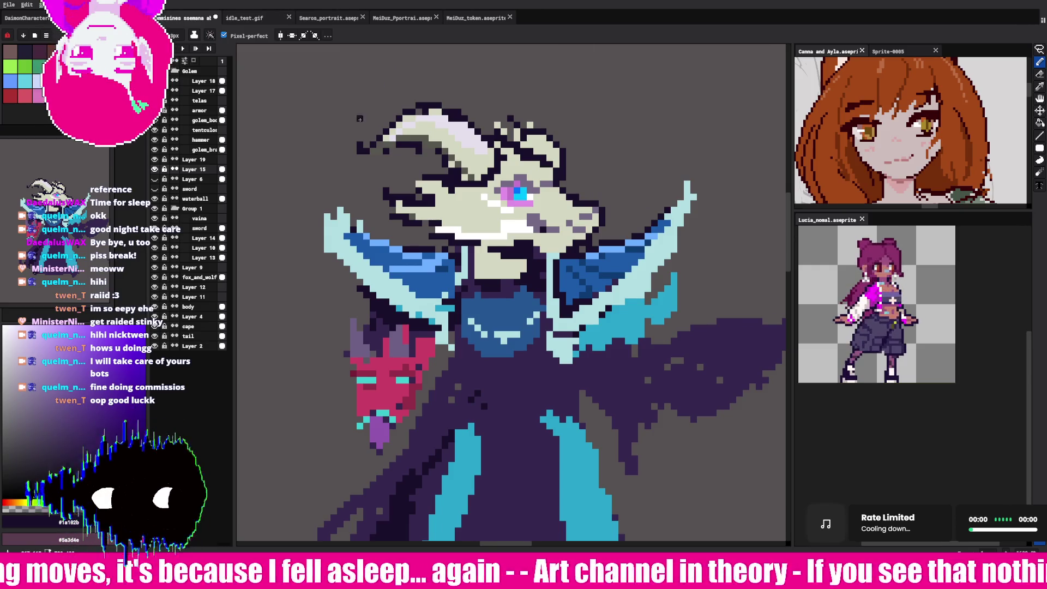
pyautogui.press('alt')
pyautogui.keyDown('alt'); pyautogui.click(401, 143); pyautogui.keyUp('alt')
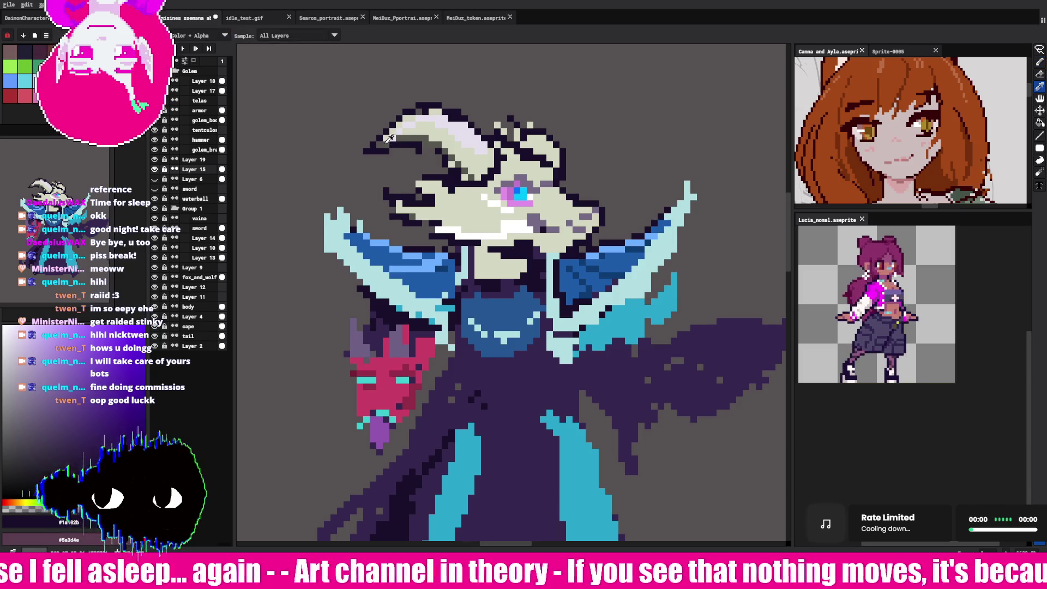
pyautogui.keyDown('alt'); pyautogui.click(377, 146); pyautogui.keyUp('alt')
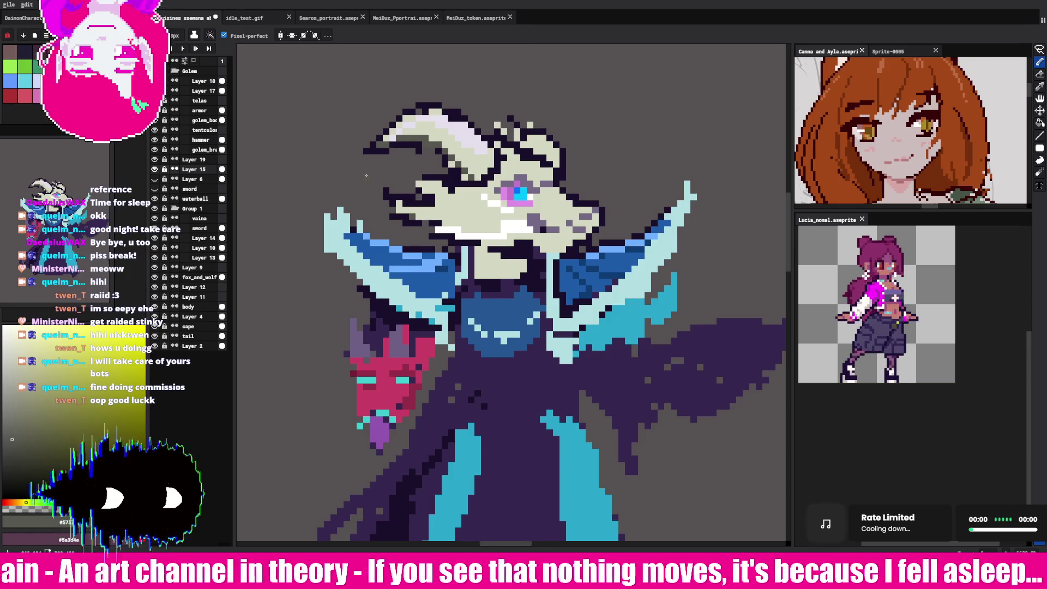
pyautogui.keyDown('alt'); pyautogui.click(420, 143); pyautogui.keyUp('alt')
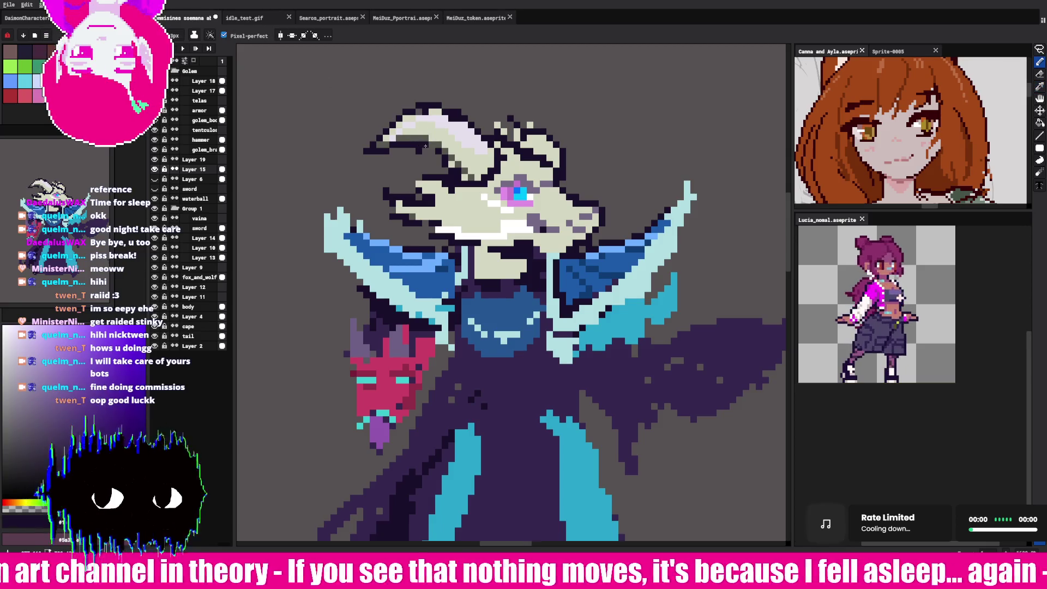
# Step: Paint pale pixels along the horn's top edge, outline it dark, and redraw the upper-left tip
pyautogui.keyDown('alt'); pyautogui.click(424, 113); pyautogui.keyUp('alt')
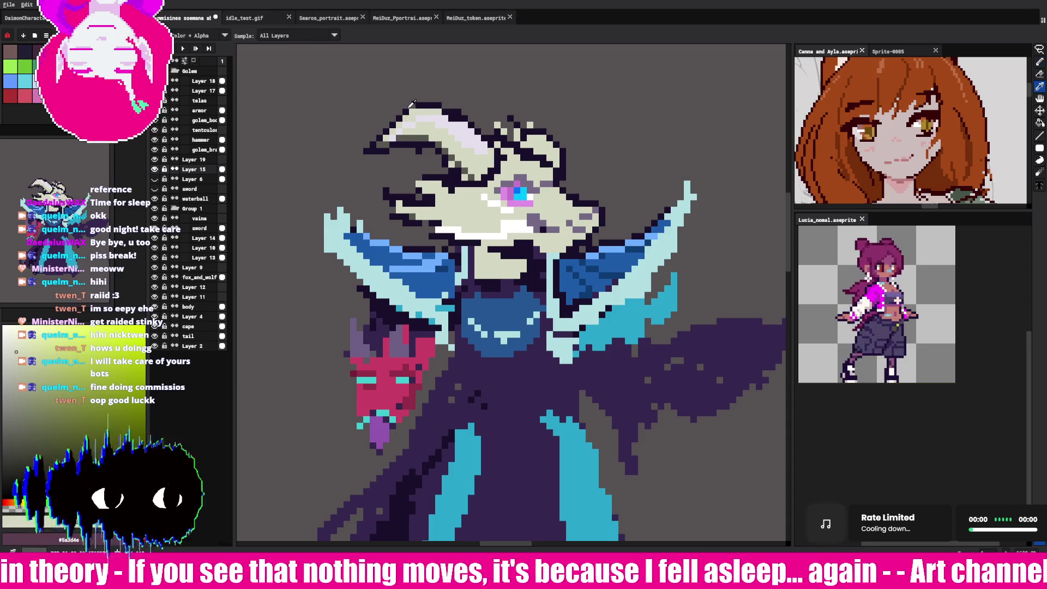
pyautogui.keyDown('alt'); pyautogui.click(428, 102); pyautogui.keyUp('alt')
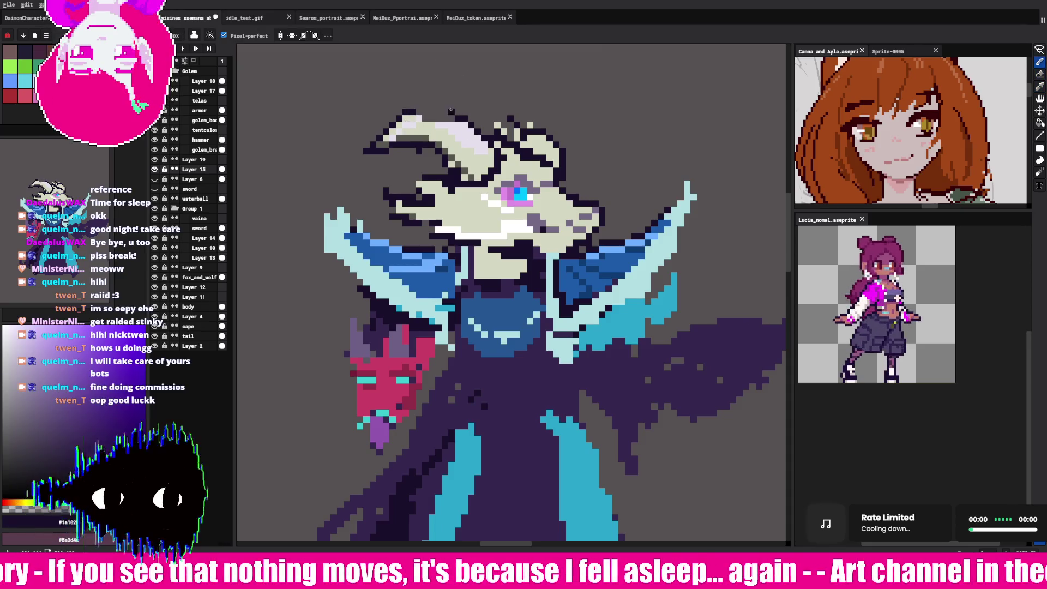
pyautogui.keyDown('alt'); pyautogui.click(420, 113); pyautogui.keyUp('alt')
pyautogui.moveTo(423, 116)
pyautogui.mouseDown()
pyautogui.moveTo(464, 117)
pyautogui.moveTo(405, 113)
pyautogui.mouseUp()
pyautogui.keyDown('alt'); pyautogui.click(430, 109); pyautogui.keyUp('alt')
pyautogui.keyDown('alt'); pyautogui.click(409, 113); pyautogui.keyUp('alt')
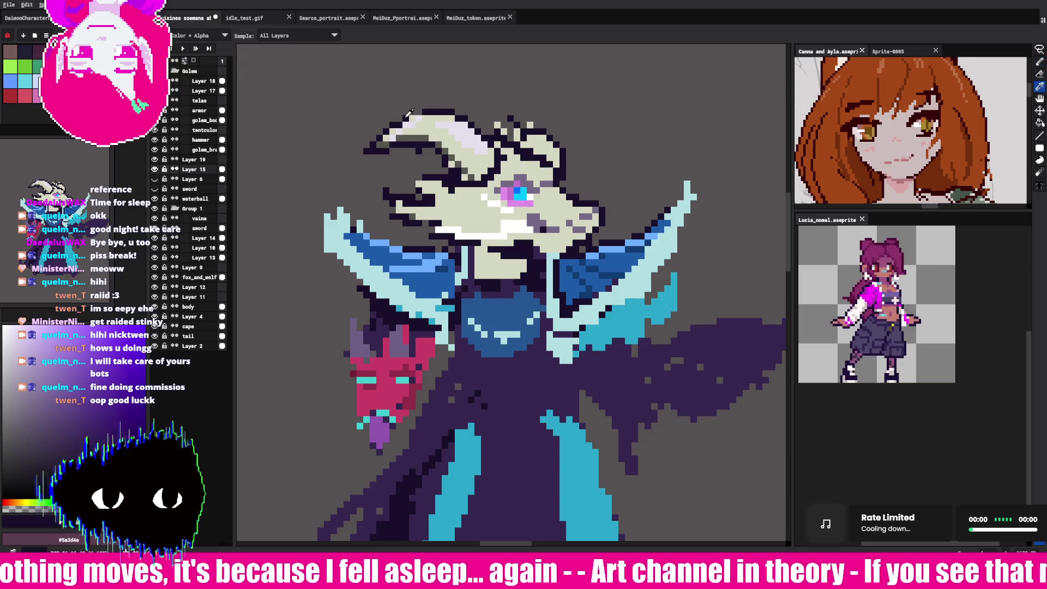
# Step: Resample the pale horn, dark outline and face cream colours, extending cream pixels at the back of the head
pyautogui.press('b')
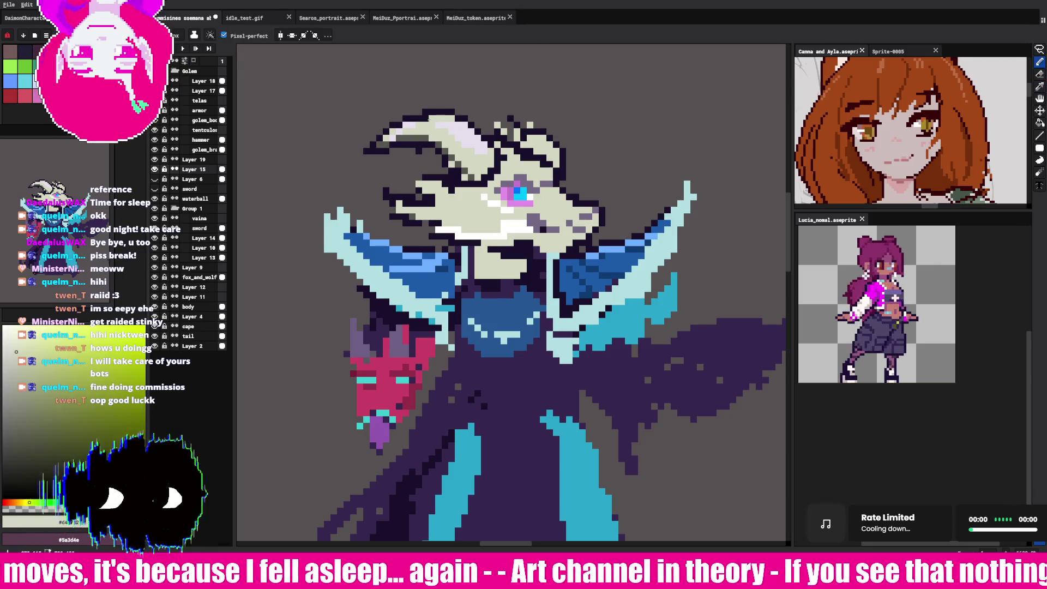
pyautogui.press('i')
pyautogui.click(506, 121)
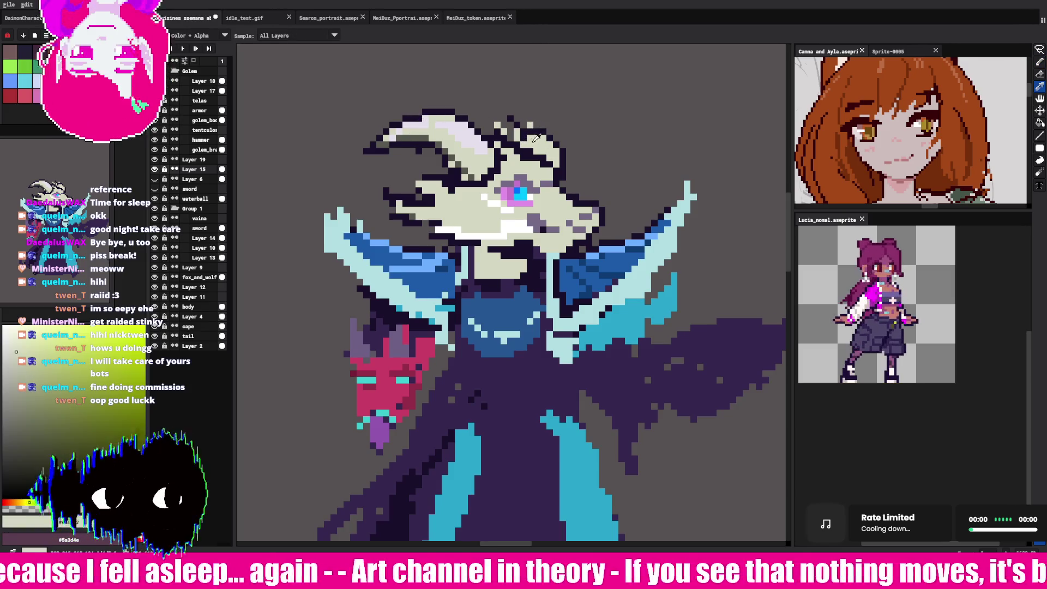
pyautogui.click(491, 124)
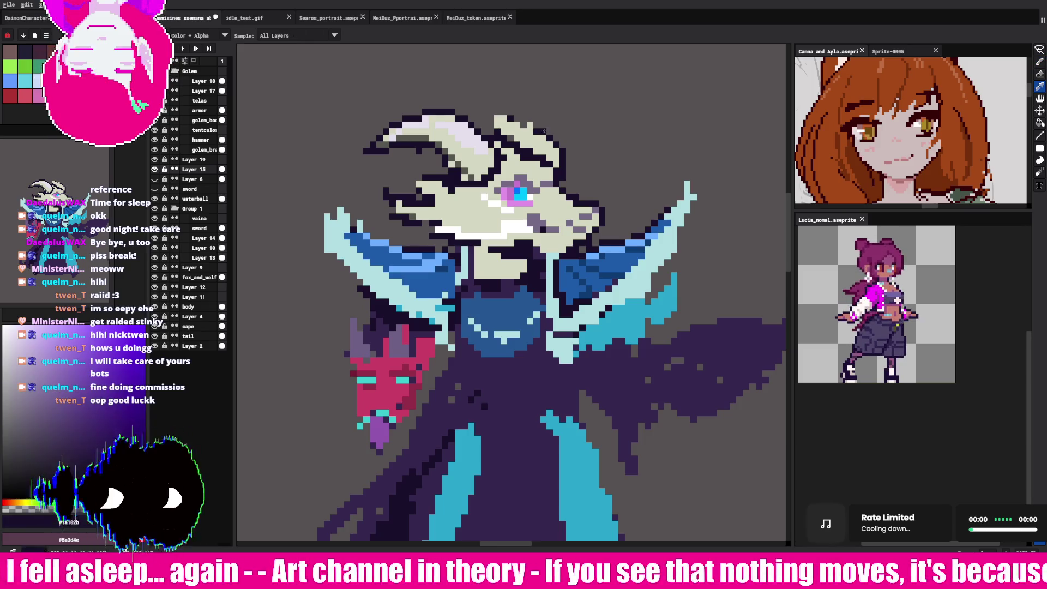
pyautogui.press('b')
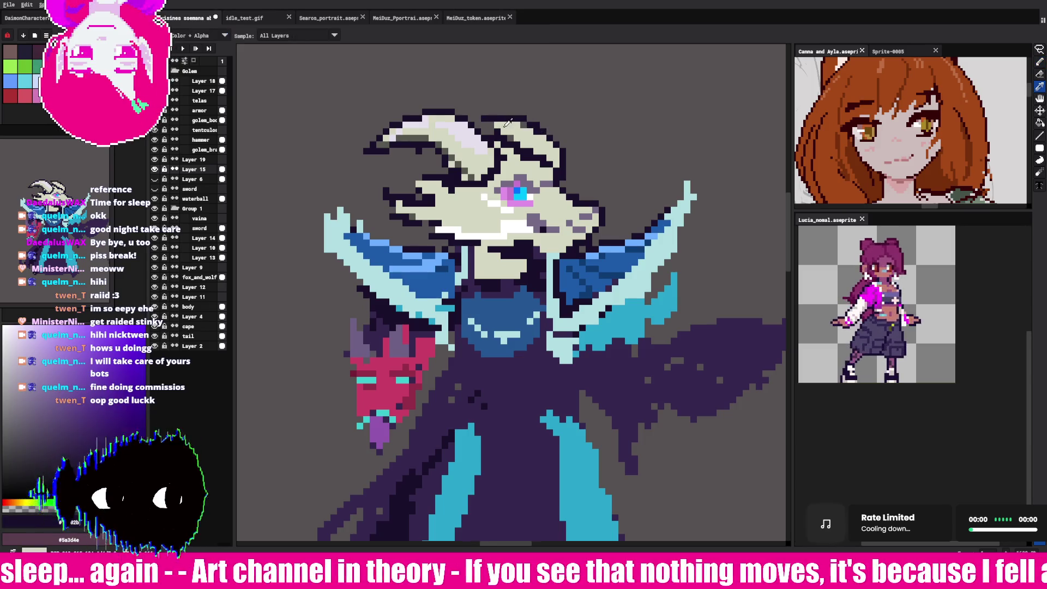
pyautogui.keyDown('alt'); pyautogui.click(533, 216); pyautogui.keyUp('alt')
pyautogui.press('i')
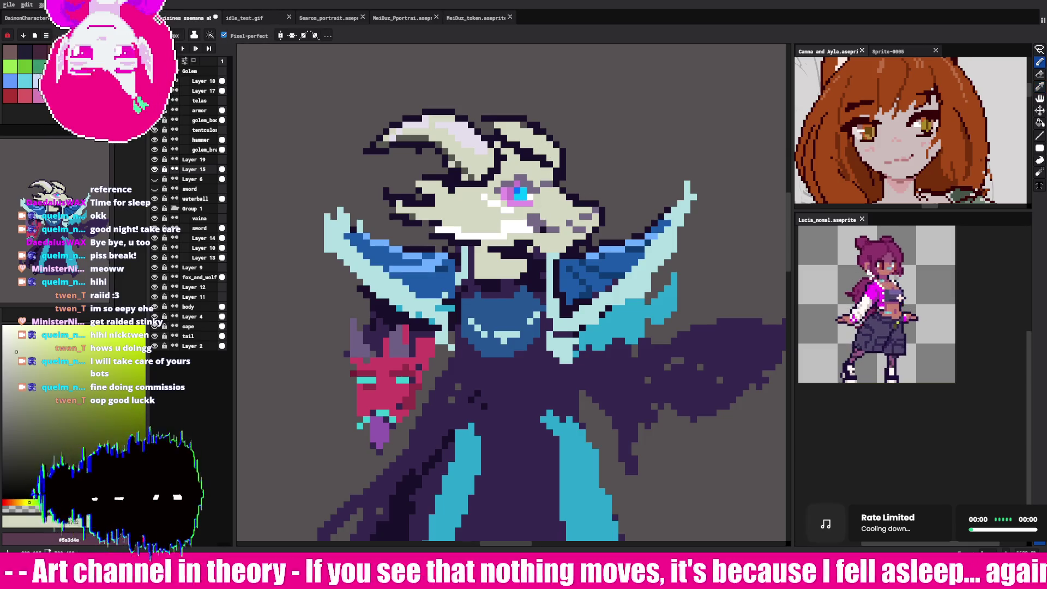
pyautogui.click(530, 249)
pyautogui.press('b')
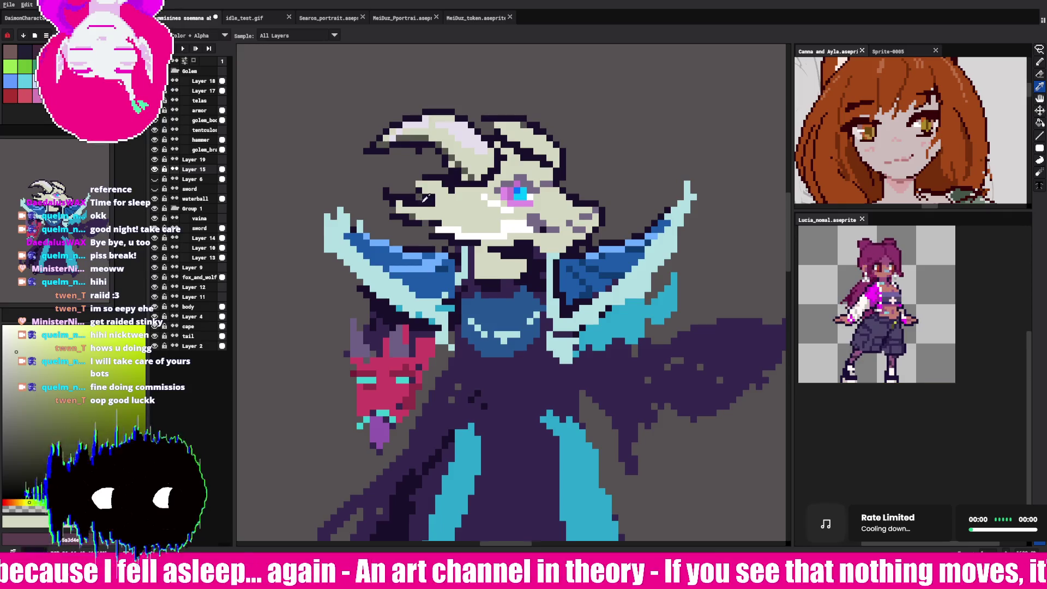
pyautogui.press('alt')
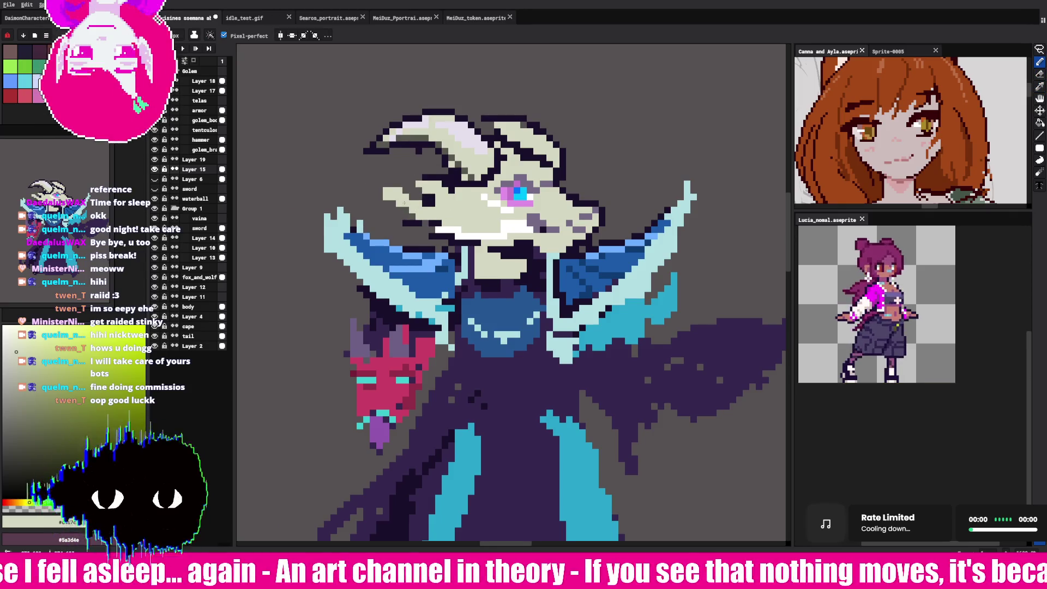
# Step: Undo stray cream pixels left of the snout and sample the outline, cream and mauve colours
pyautogui.moveTo(388, 192); pyautogui.dragTo(419, 211)
pyautogui.hotkey('ctrl', 'z')
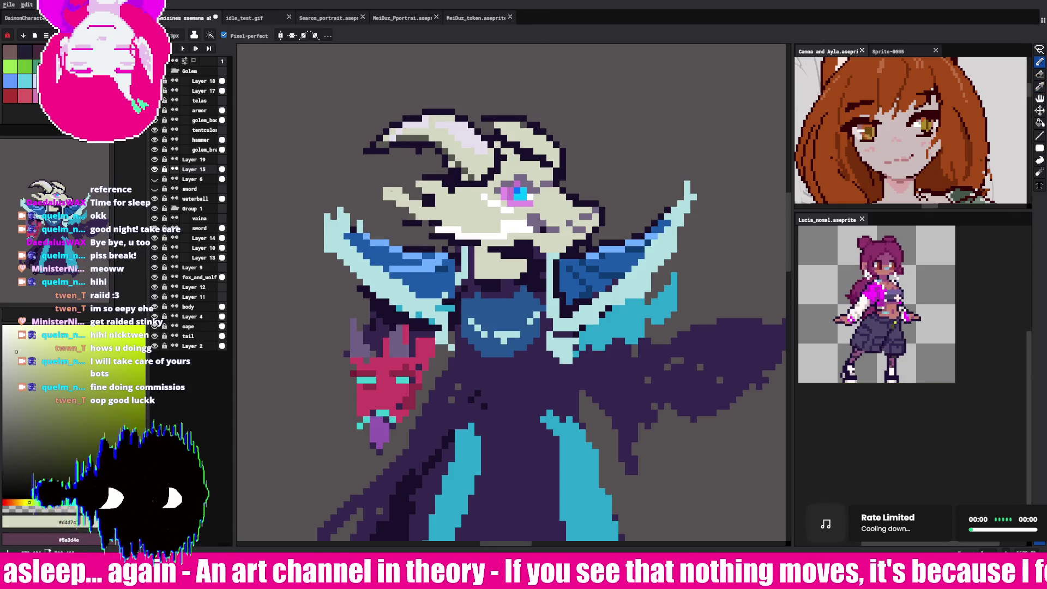
pyautogui.press('alt')
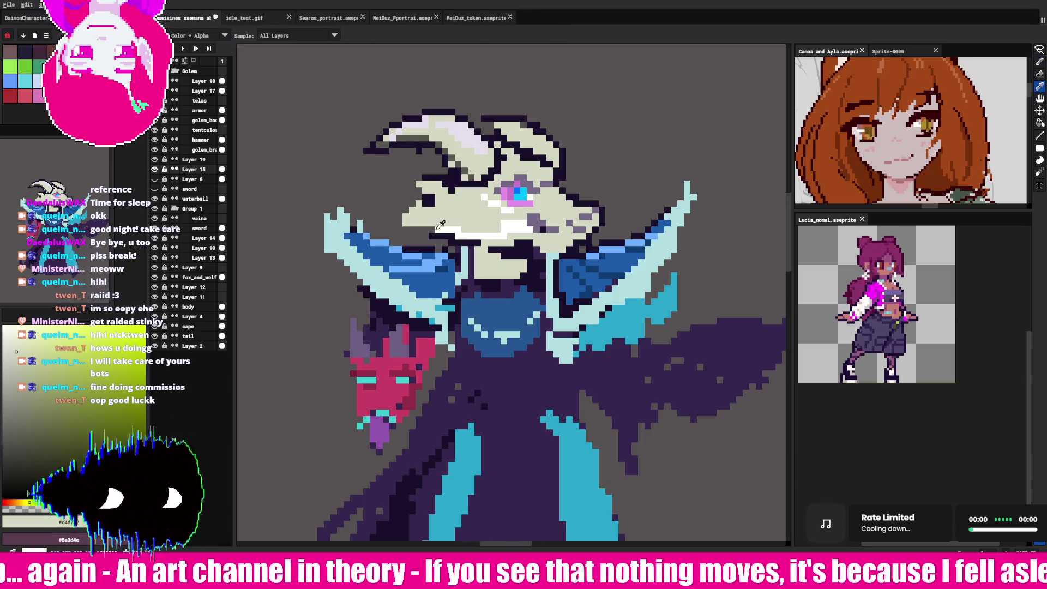
pyautogui.click(428, 204)
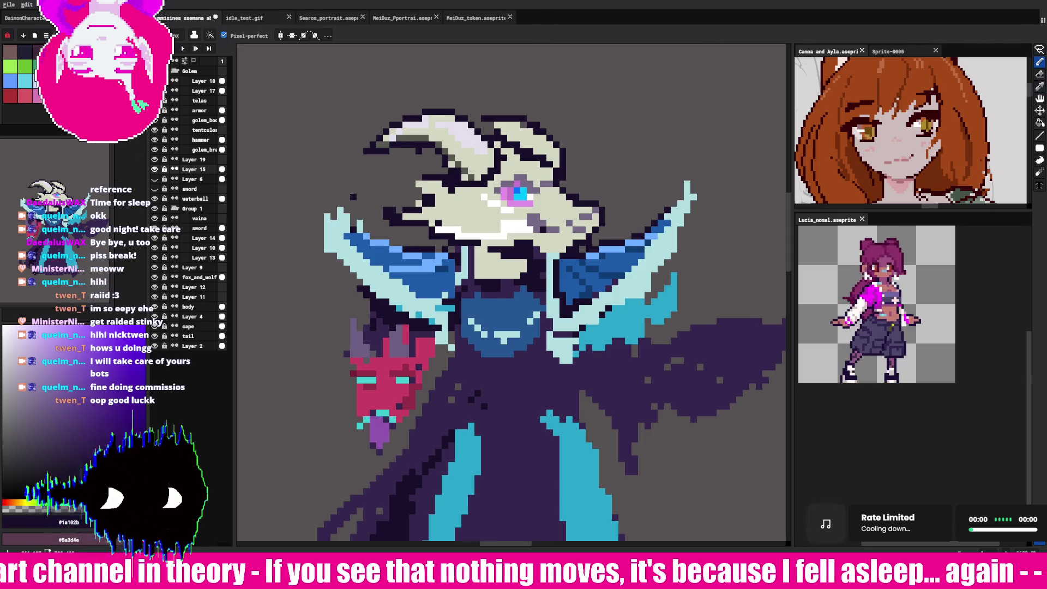
pyautogui.click(414, 213)
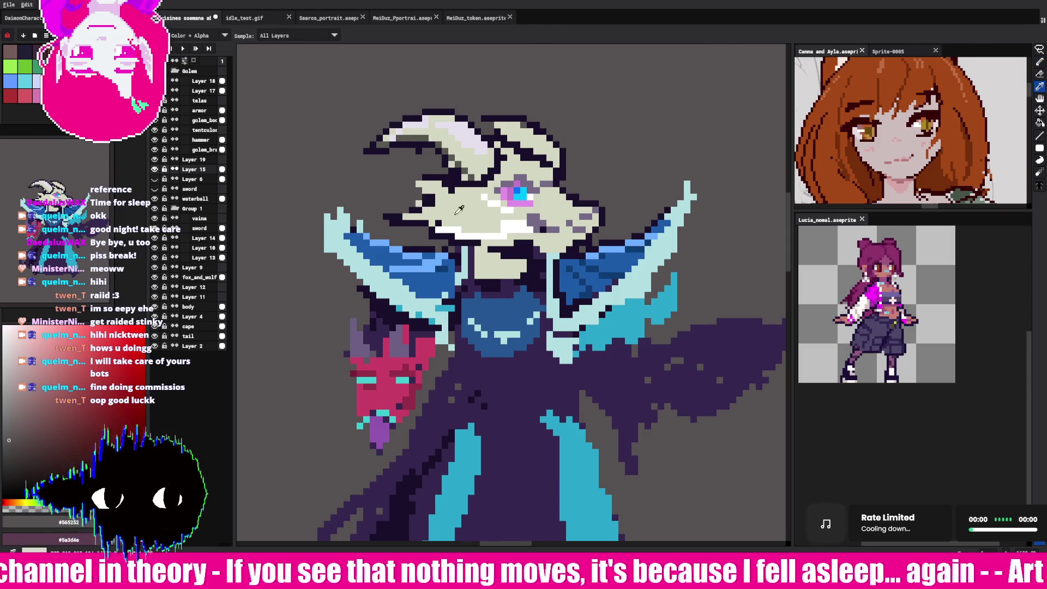
pyautogui.keyDown('alt'); pyautogui.click(410, 216); pyautogui.keyUp('alt')
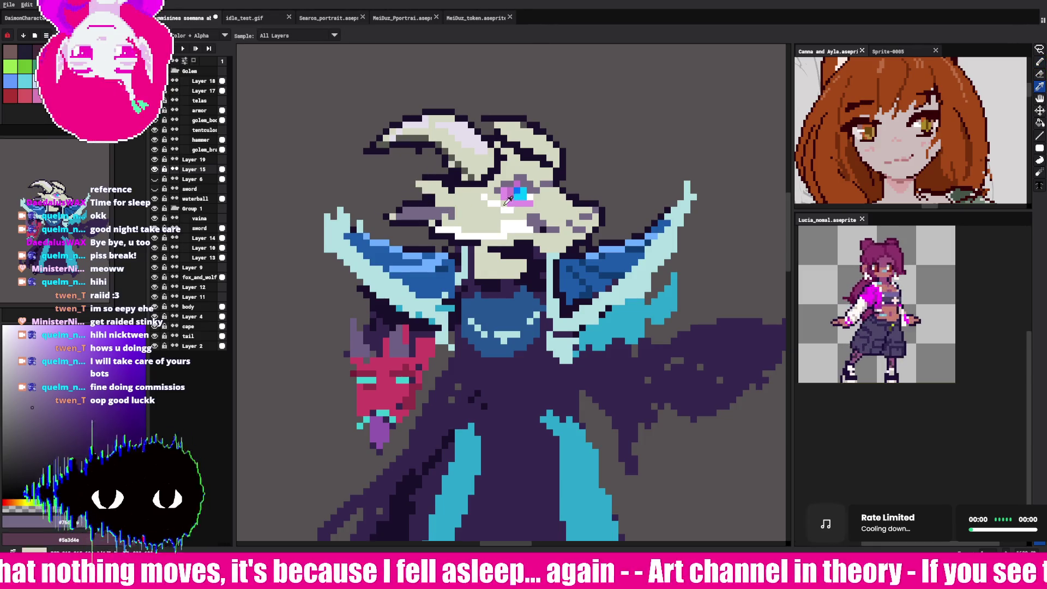
# Step: Paint white highlights and grey-purple #766a86 pixels around the goat's eye
pyautogui.keyDown('alt'); pyautogui.click(475, 208); pyautogui.keyUp('alt')
pyautogui.keyDown('alt'); pyautogui.click(446, 223); pyautogui.keyUp('alt')
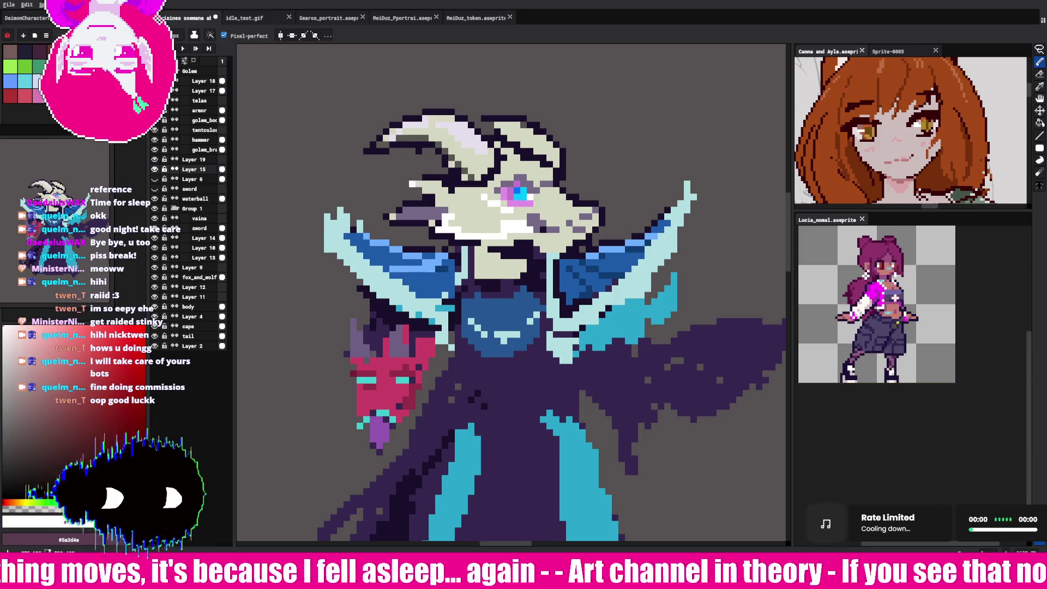
pyautogui.moveTo(440, 209)
pyautogui.mouseDown()
pyautogui.moveTo(451, 196)
pyautogui.moveTo(398, 177)
pyautogui.mouseUp()
pyautogui.keyDown('alt'); pyautogui.click(439, 197); pyautogui.keyUp('alt')
pyautogui.click(439, 198)
pyautogui.keyDown('alt'); pyautogui.click(438, 197); pyautogui.keyUp('alt')
pyautogui.click(436, 198)
pyautogui.click(420, 181)
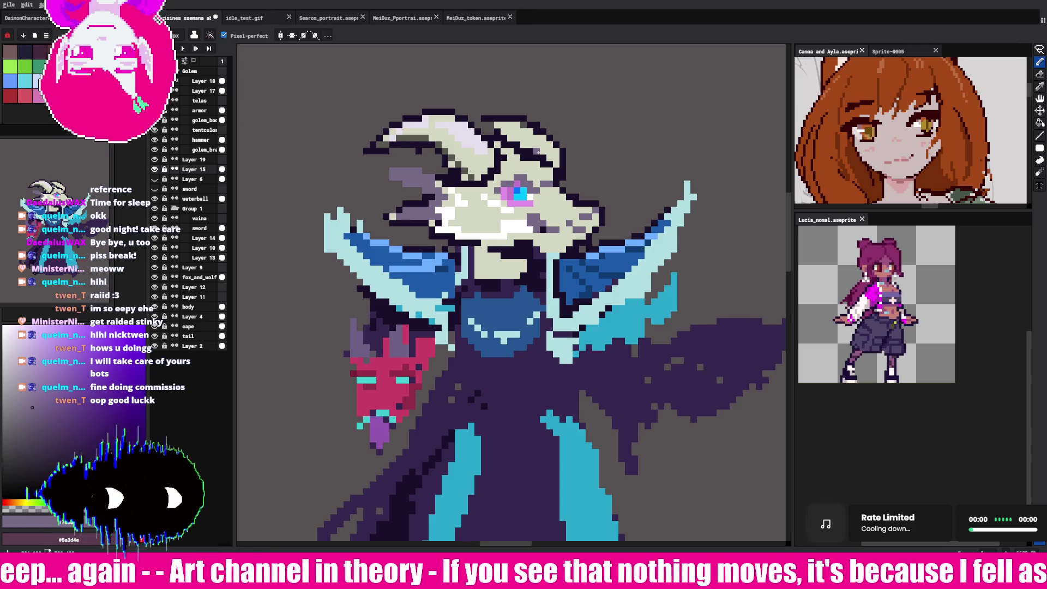
# Step: Draw a dark outline stroke along the top edge of the blue collar
pyautogui.press('i')
pyautogui.press('b')
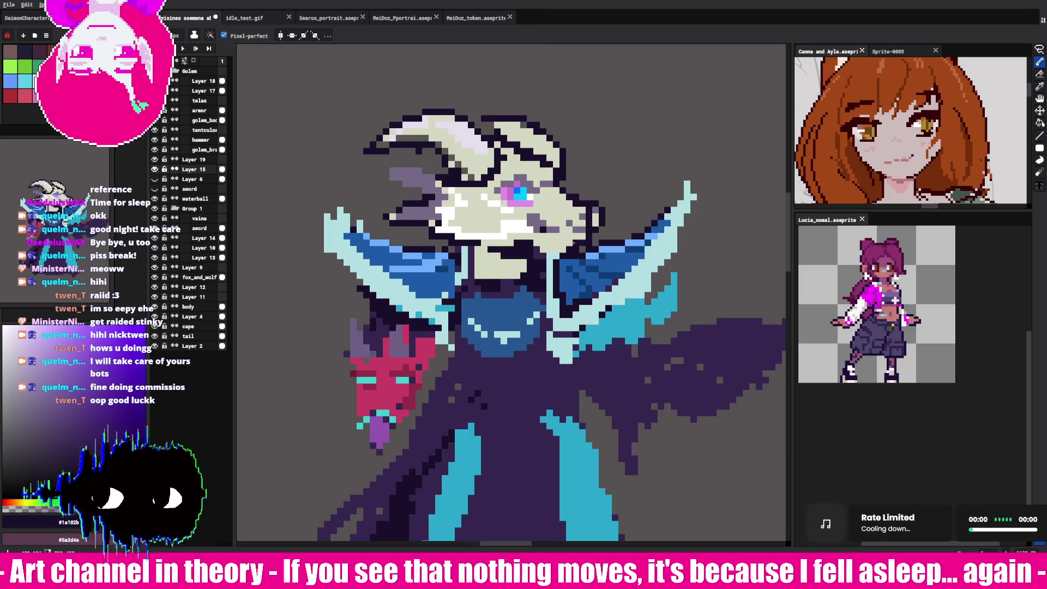
pyautogui.press('i')
pyautogui.press('b')
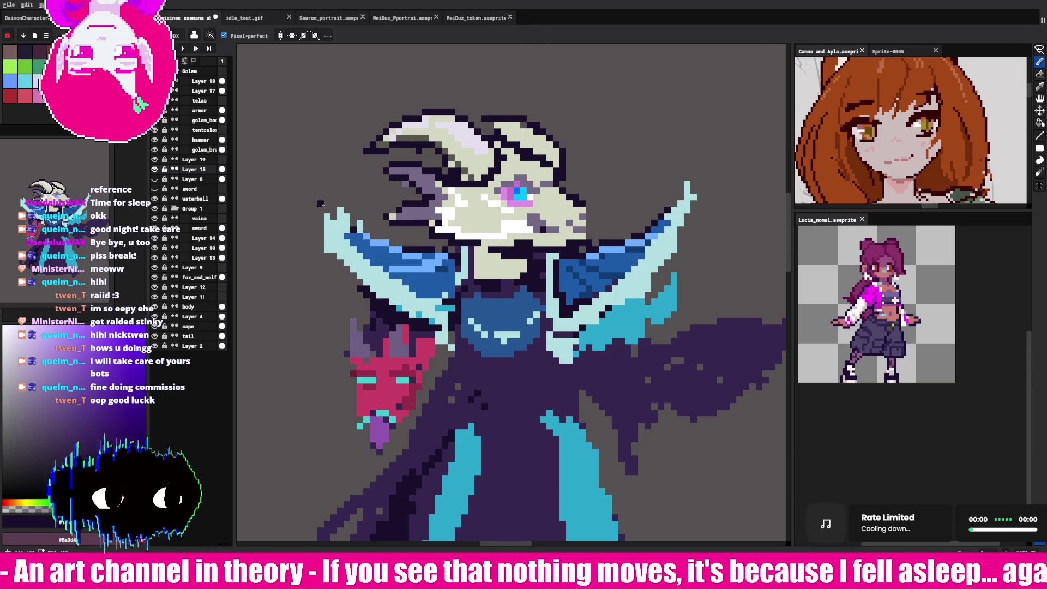
pyautogui.moveTo(339, 221); pyautogui.dragTo(408, 247)
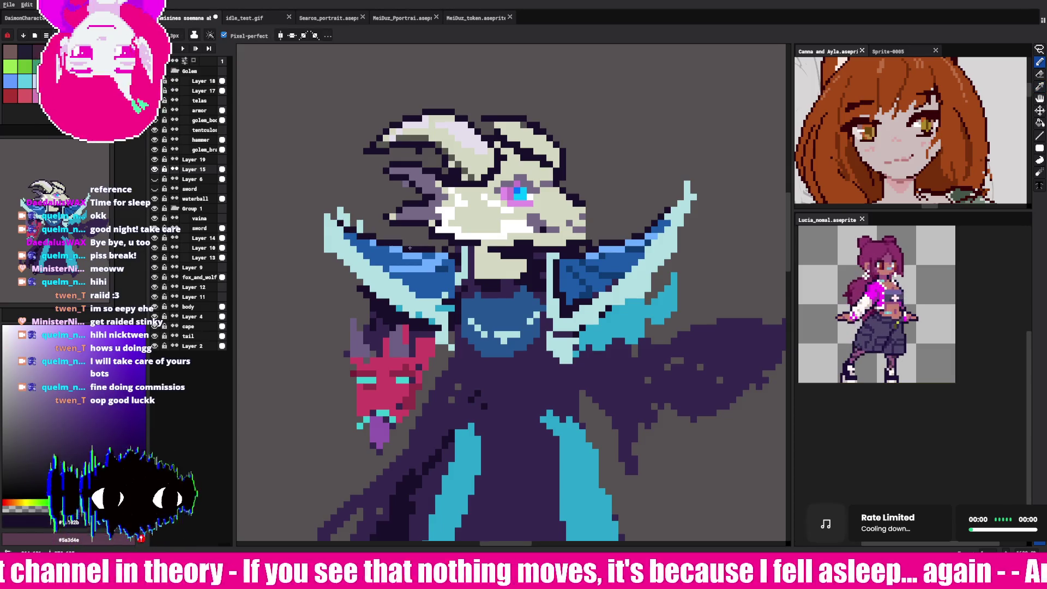
# Step: Replace the collar outline with a light-cyan strip that makes the left collar tip point upward
pyautogui.hotkey('ctrl', 'z')
pyautogui.press('alt')
pyautogui.click(325, 240)
pyautogui.moveTo(331, 240)
pyautogui.mouseDown()
pyautogui.moveTo(336, 210)
pyautogui.moveTo(352, 232)
pyautogui.mouseUp()
pyautogui.press('e')
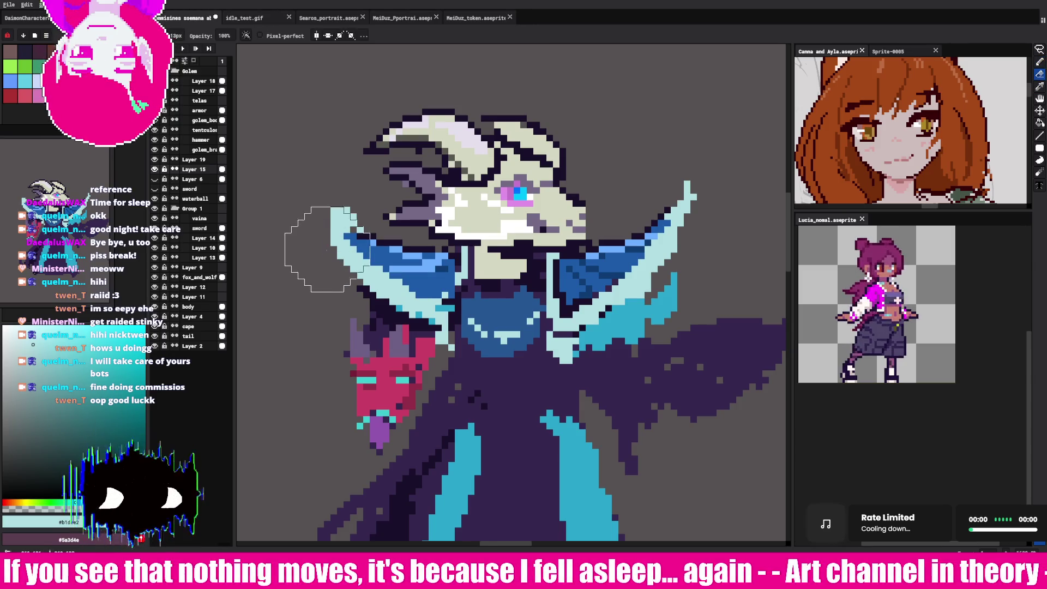
pyautogui.press('b')
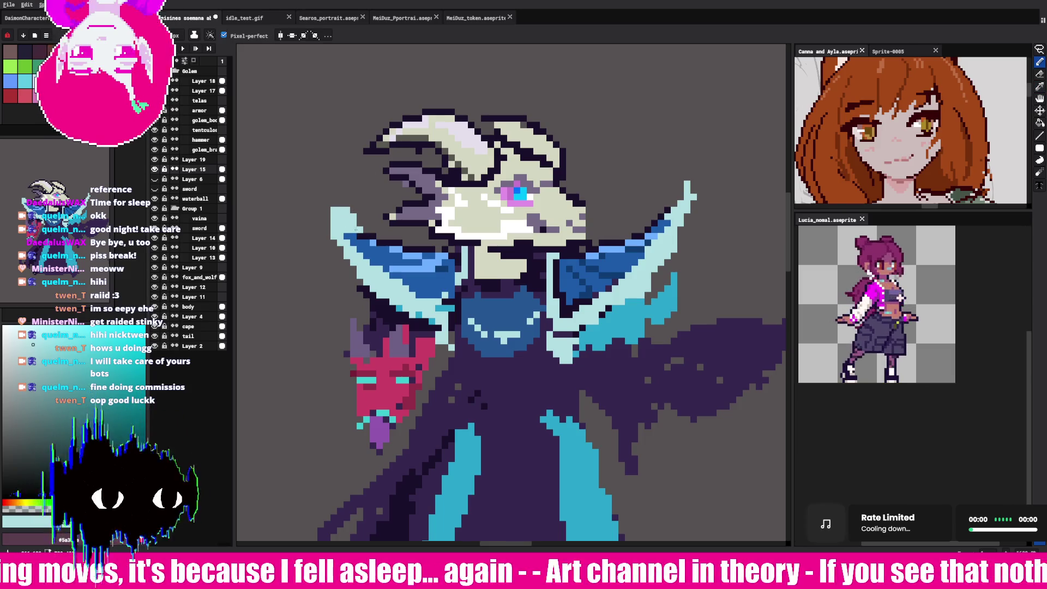
pyautogui.keyDown('alt'); pyautogui.click(345, 253); pyautogui.keyUp('alt')
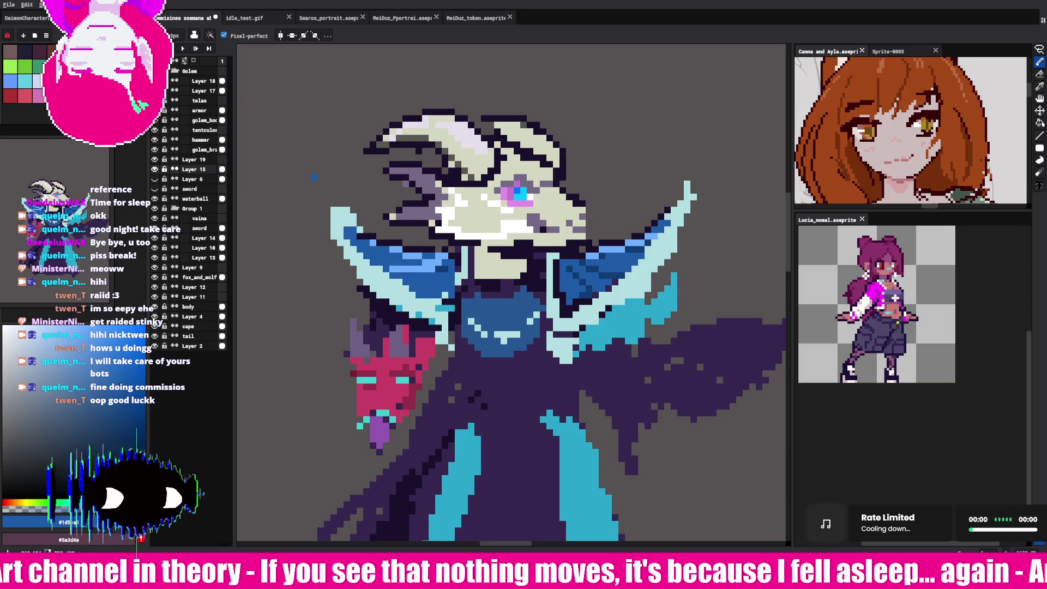
pyautogui.keyDown('alt'); pyautogui.click(360, 220); pyautogui.keyUp('alt')
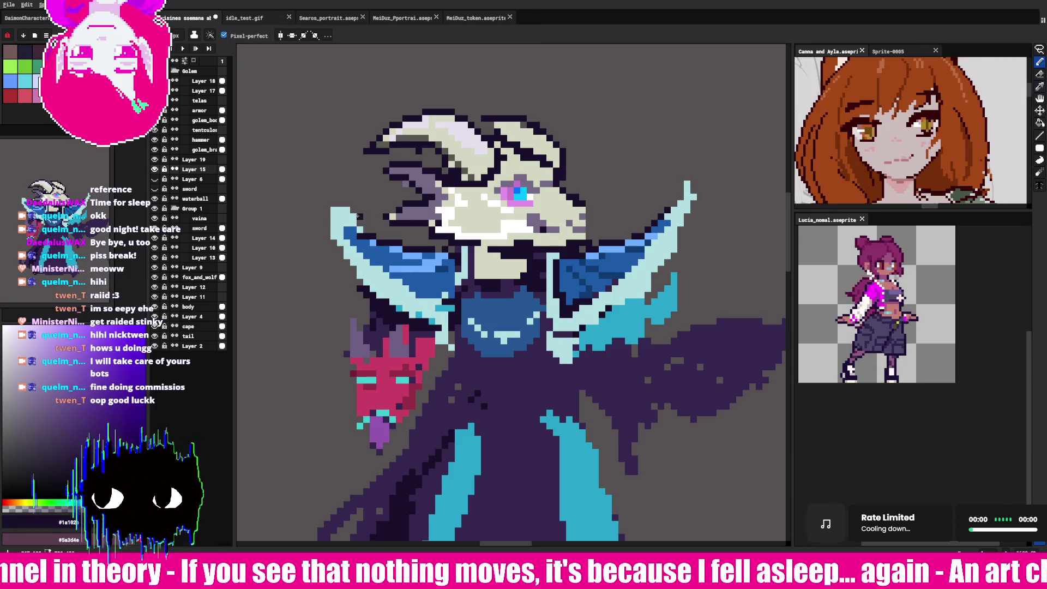
# Step: Outline the left and right collar tips in dark purple #1a102b
pyautogui.moveTo(335, 223); pyautogui.dragTo(340, 278)
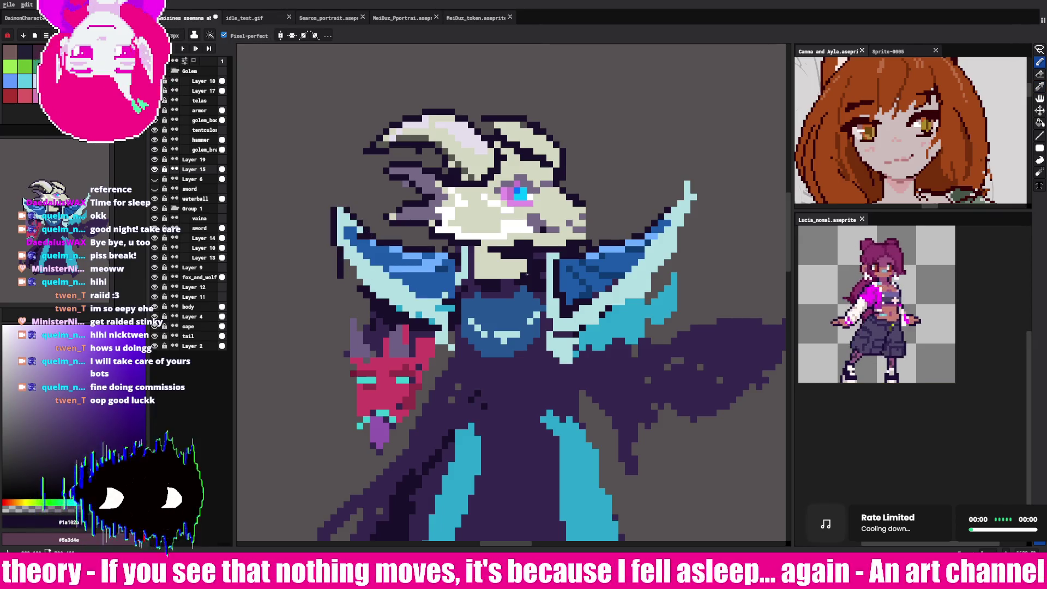
pyautogui.moveTo(615, 309)
pyautogui.mouseDown()
pyautogui.moveTo(696, 221)
pyautogui.moveTo(700, 182)
pyautogui.mouseUp()
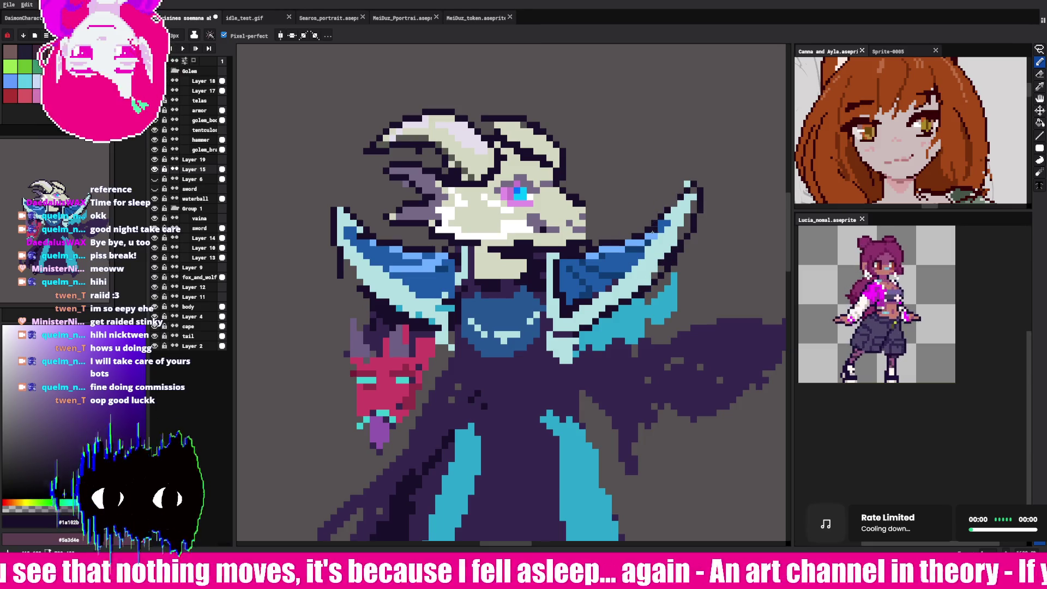
pyautogui.press('alt')
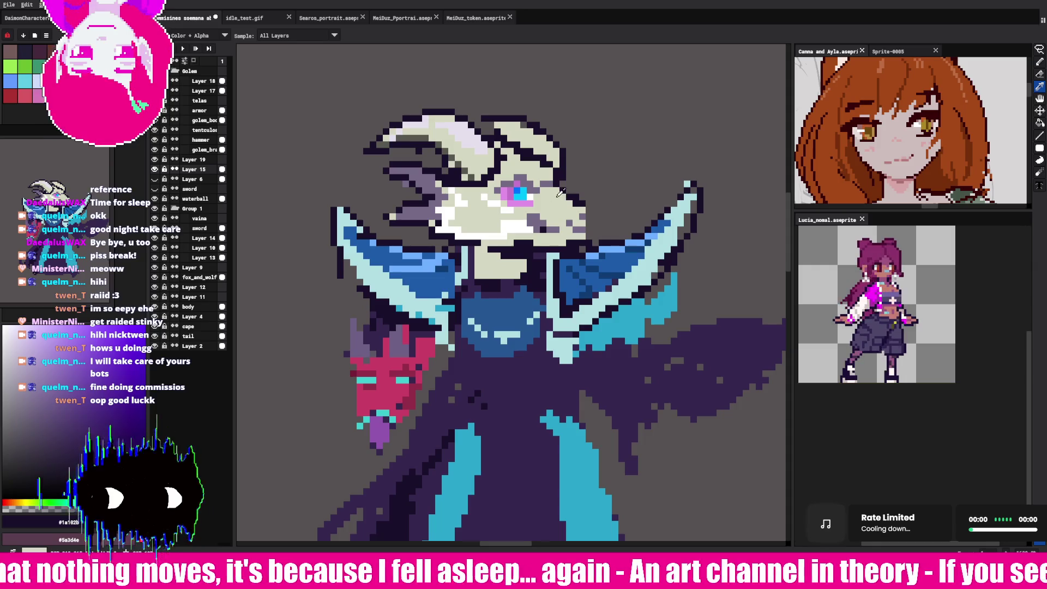
pyautogui.keyDown('alt'); pyautogui.click(559, 176); pyautogui.keyUp('alt')
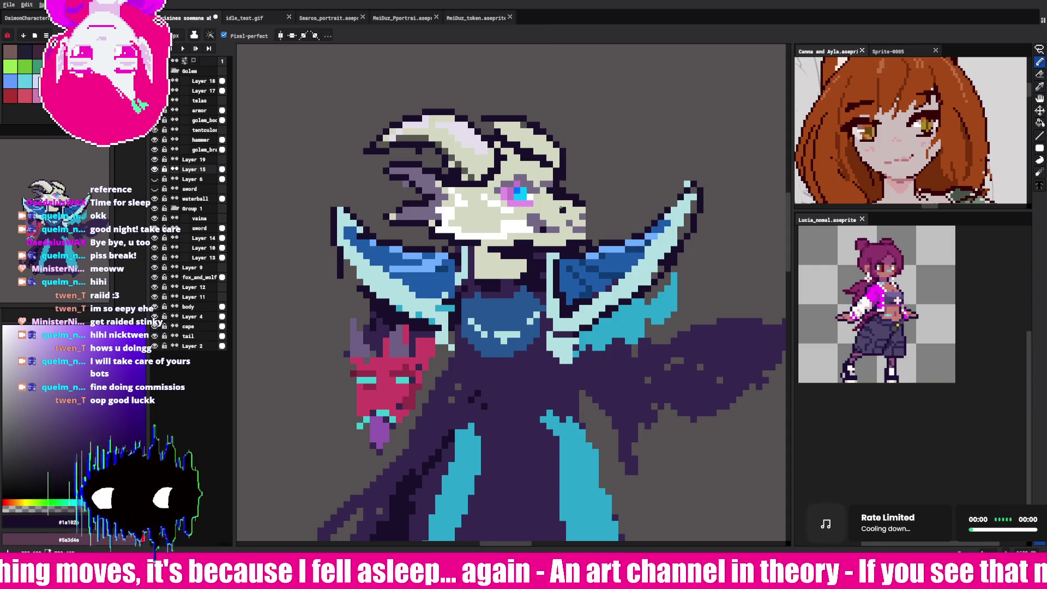
pyautogui.press('alt')
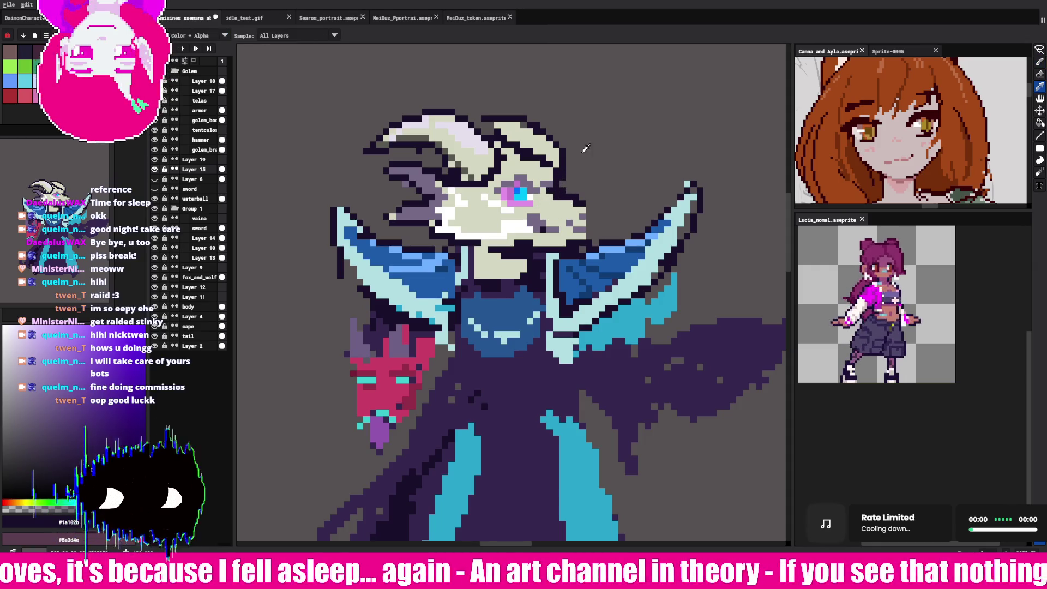
pyautogui.keyDown('alt'); pyautogui.click(517, 146); pyautogui.keyUp('alt')
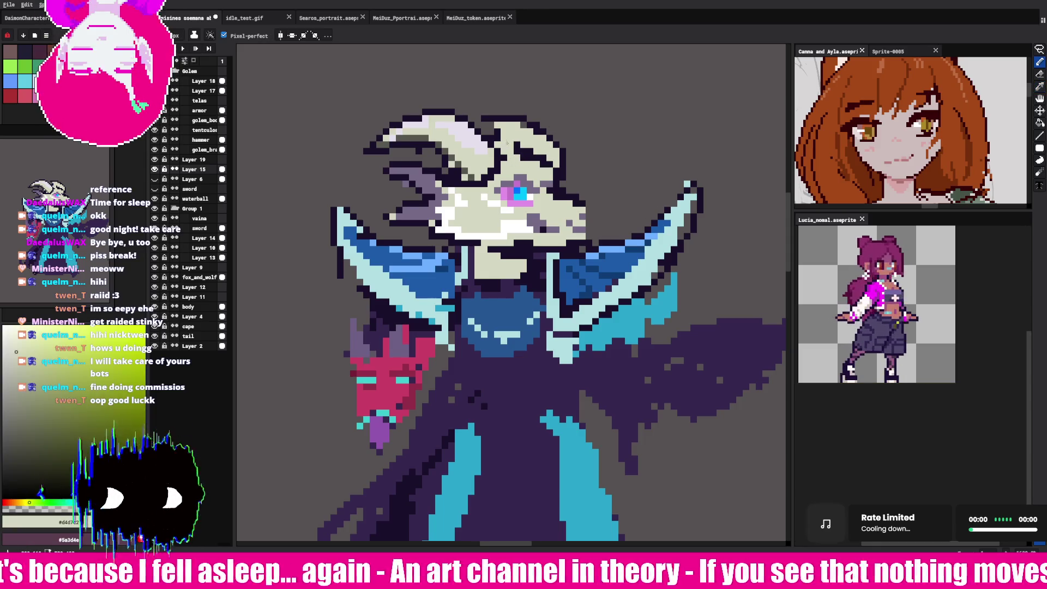
# Step: Touch up the skull beside the horns with pale #d4d7c2 and grey-purple #766a8e pixels
pyautogui.press('alt')
pyautogui.keyDown('alt'); pyautogui.click(509, 146); pyautogui.keyUp('alt')
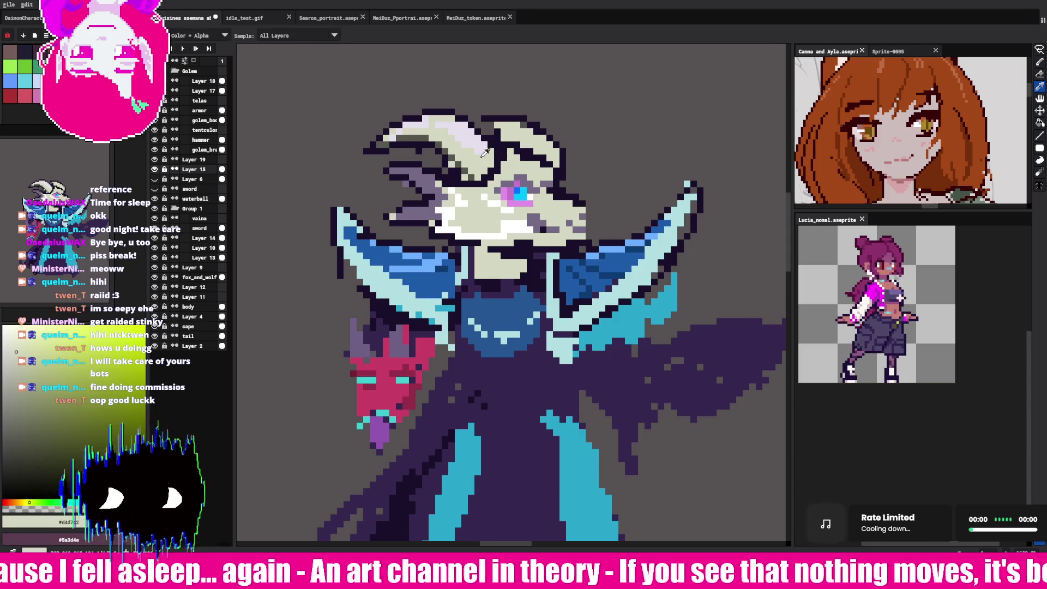
pyautogui.press('alt')
pyautogui.press('alt')
pyautogui.keyDown('alt'); pyautogui.click(483, 180); pyautogui.keyUp('alt')
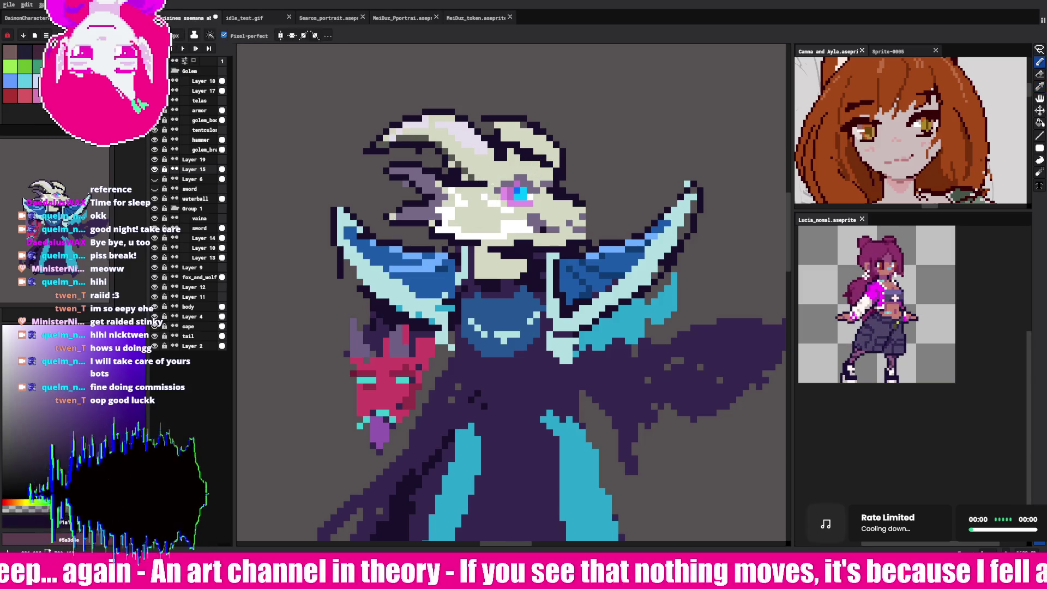
pyautogui.press('alt')
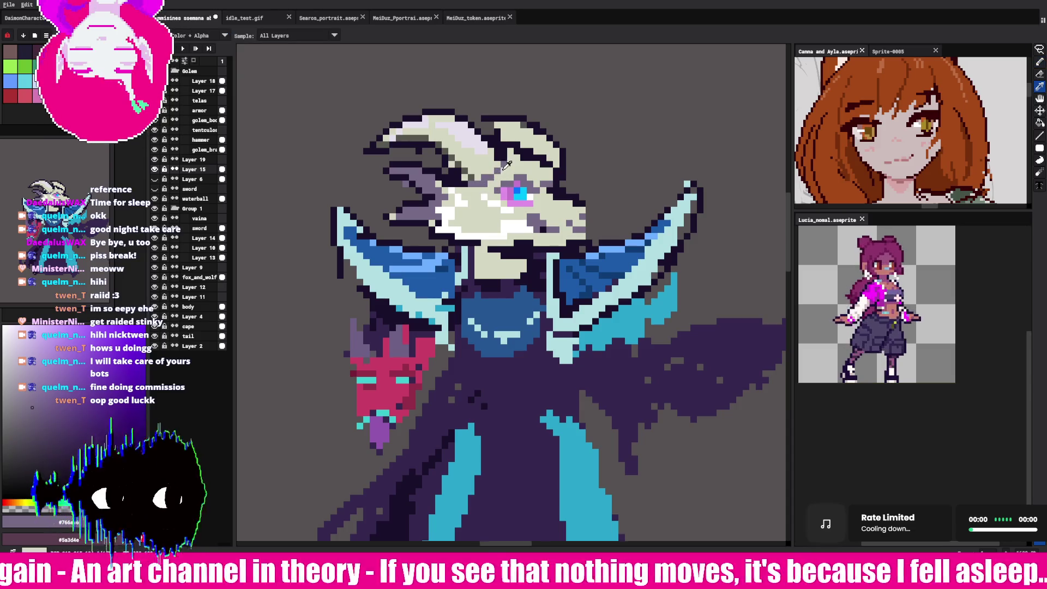
pyautogui.keyDown('alt'); pyautogui.click(497, 162); pyautogui.keyUp('alt')
pyautogui.keyDown('alt'); pyautogui.click(494, 171); pyautogui.keyUp('alt')
pyautogui.keyDown('alt'); pyautogui.click(502, 162); pyautogui.keyUp('alt')
pyautogui.keyDown('alt'); pyautogui.click(501, 154); pyautogui.keyUp('alt')
pyautogui.keyDown('alt'); pyautogui.click(501, 155); pyautogui.keyUp('alt')
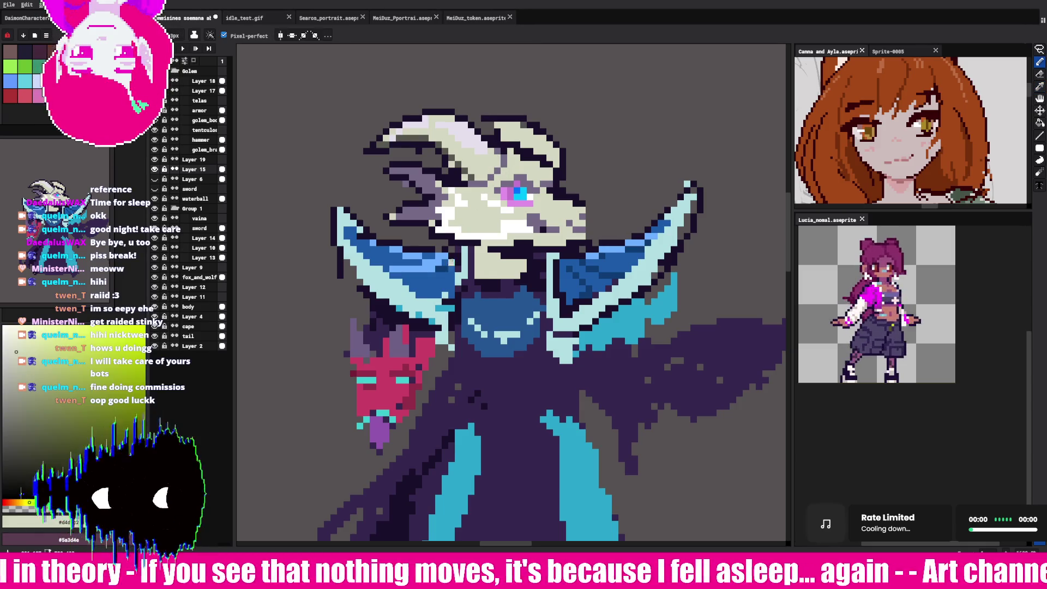
pyautogui.press('alt')
pyautogui.keyDown('alt'); pyautogui.click(505, 154); pyautogui.keyUp('alt')
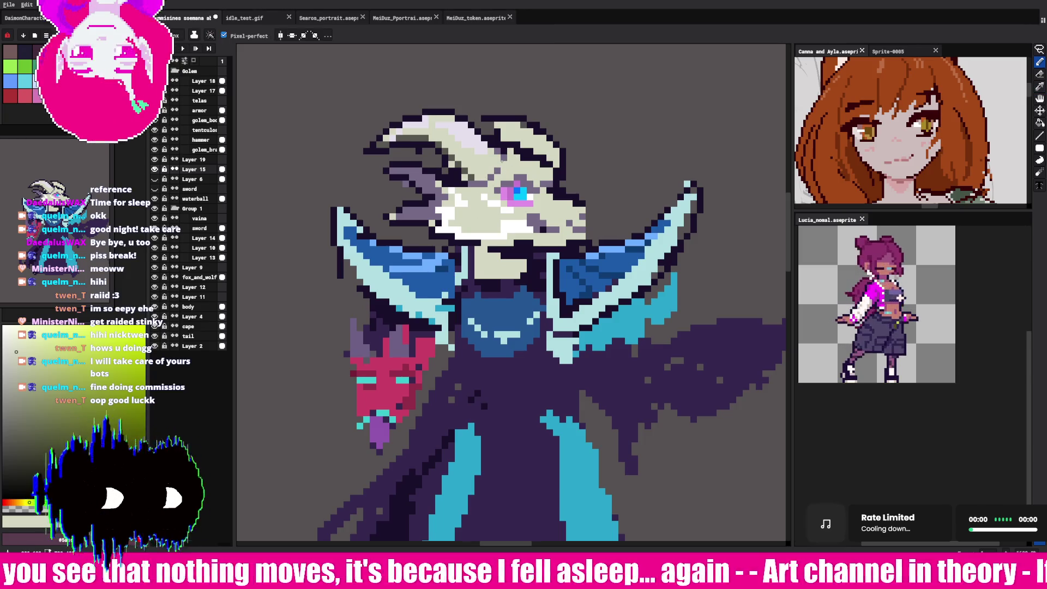
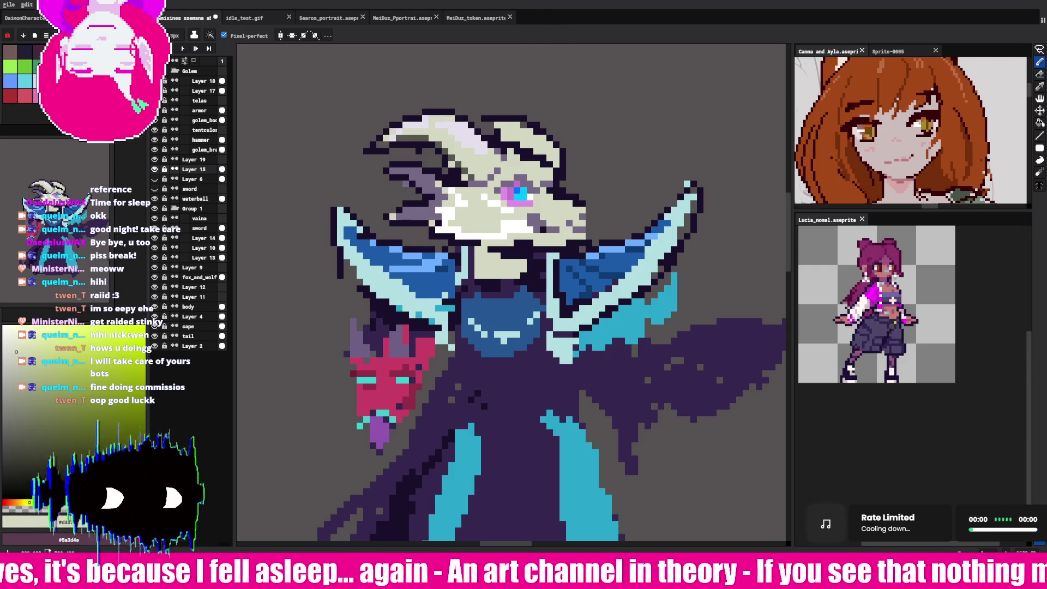
# Step: Repaint the purple tongue under the red mask as a thin strand, with dark red shading below
pyautogui.keyDown('alt'); pyautogui.click(356, 387); pyautogui.keyUp('alt')
pyautogui.keyDown('alt'); pyautogui.click(377, 429); pyautogui.keyUp('alt')
pyautogui.keyDown('alt'); pyautogui.click(378, 420); pyautogui.keyUp('alt')
pyautogui.moveTo(367, 428)
pyautogui.mouseDown()
pyautogui.moveTo(367, 447)
pyautogui.moveTo(387, 427)
pyautogui.mouseUp()
pyautogui.keyDown('alt'); pyautogui.click(404, 406); pyautogui.keyUp('alt')
pyautogui.moveTo(379, 424); pyautogui.dragTo(368, 453)
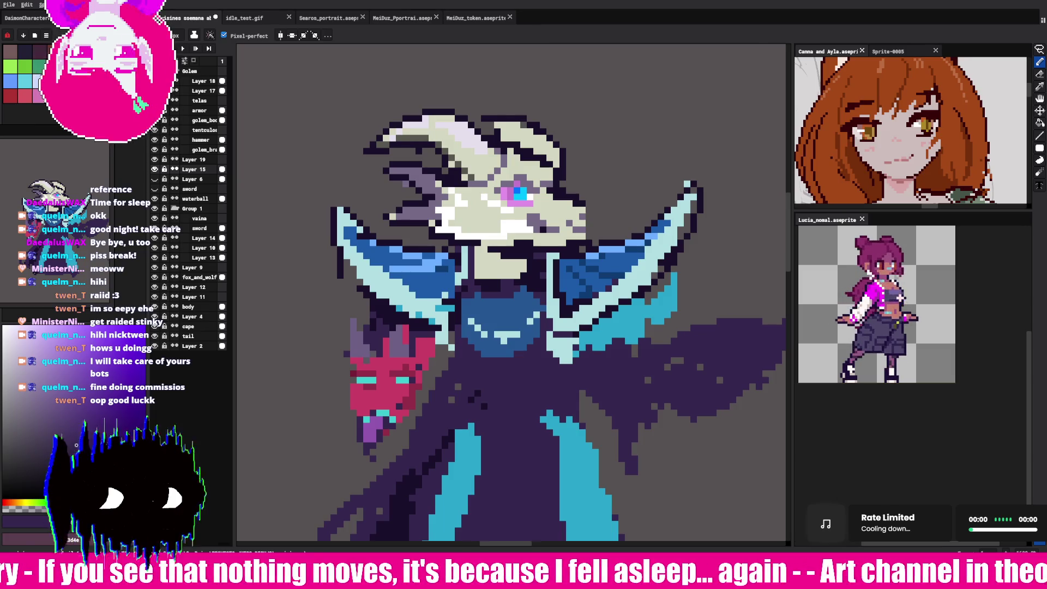
# Step: Extend the strand's tip in purple, darken it, and cover stray cyan pixels with purple
pyautogui.keyDown('alt'); pyautogui.click(373, 432); pyautogui.keyUp('alt')
pyautogui.moveTo(373, 458)
pyautogui.mouseDown()
pyautogui.moveTo(360, 455)
pyautogui.moveTo(349, 472)
pyautogui.mouseUp()
pyautogui.keyDown('alt'); pyautogui.click(359, 469); pyautogui.keyUp('alt')
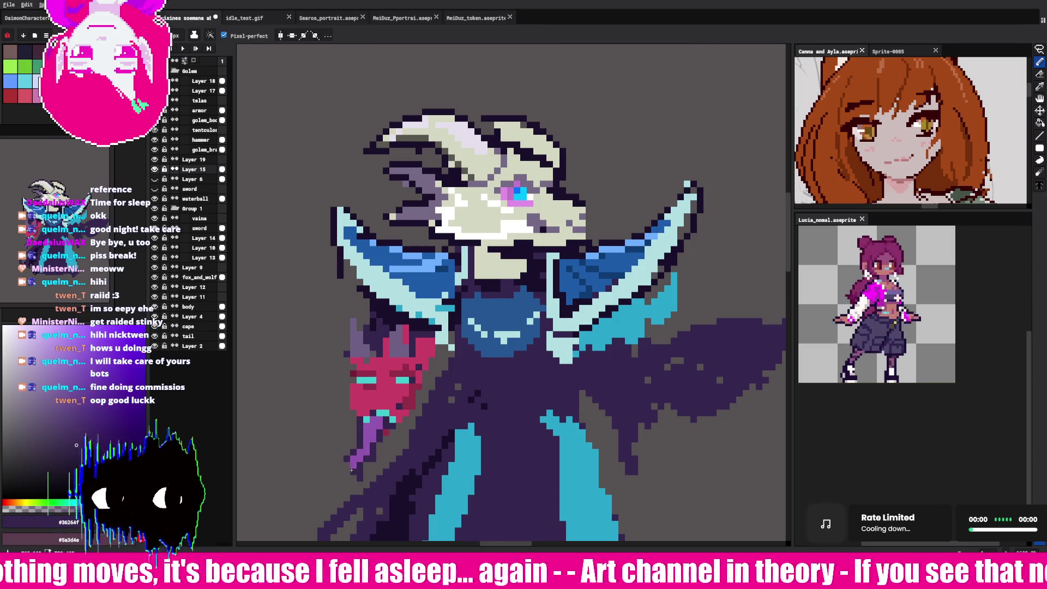
pyautogui.press('alt')
pyautogui.click(388, 409)
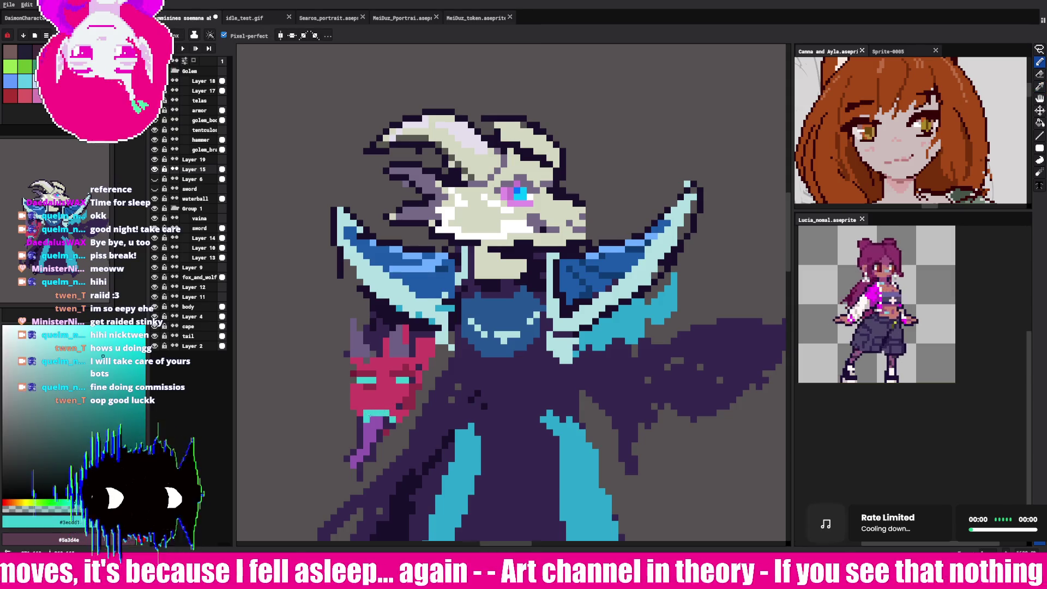
pyautogui.click(376, 430)
pyautogui.click(375, 420)
# Step: Touch up the strand with alternating dark purple, purple and cyan pixels sampled from the mask
pyautogui.press('alt')
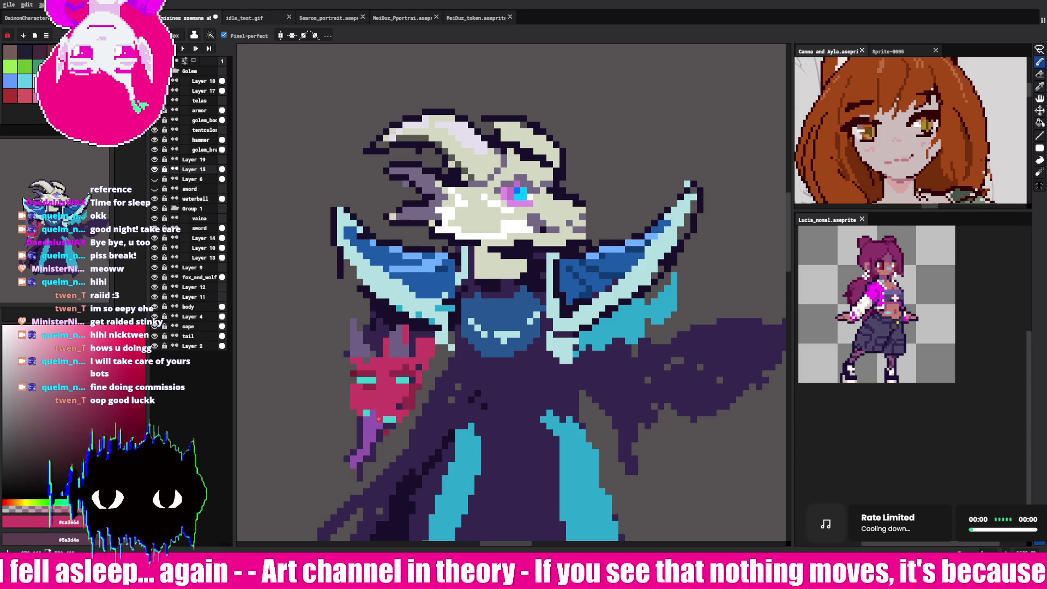
pyautogui.keyDown('alt'); pyautogui.click(404, 404); pyautogui.keyUp('alt')
pyautogui.keyDown('alt'); pyautogui.click(378, 420); pyautogui.keyUp('alt')
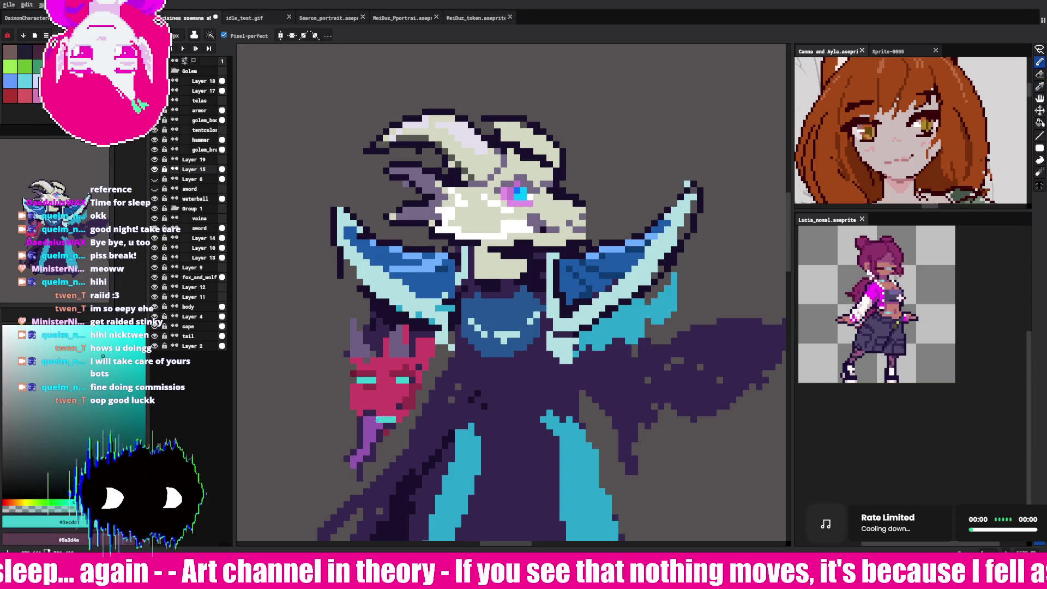
pyautogui.keyDown('alt'); pyautogui.click(406, 399); pyautogui.keyUp('alt')
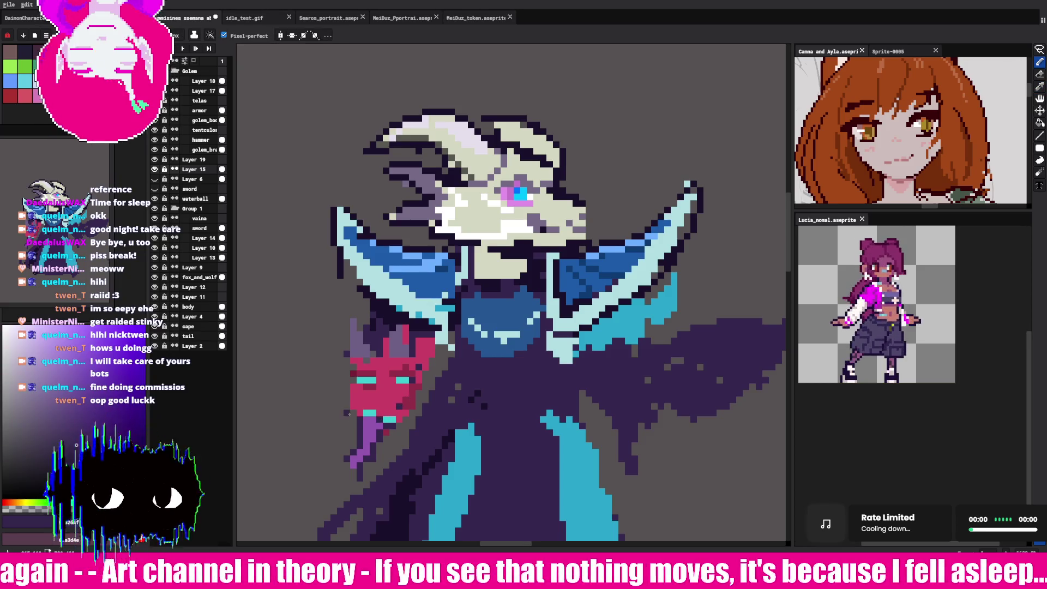
pyautogui.keyDown('alt'); pyautogui.click(373, 420); pyautogui.keyUp('alt')
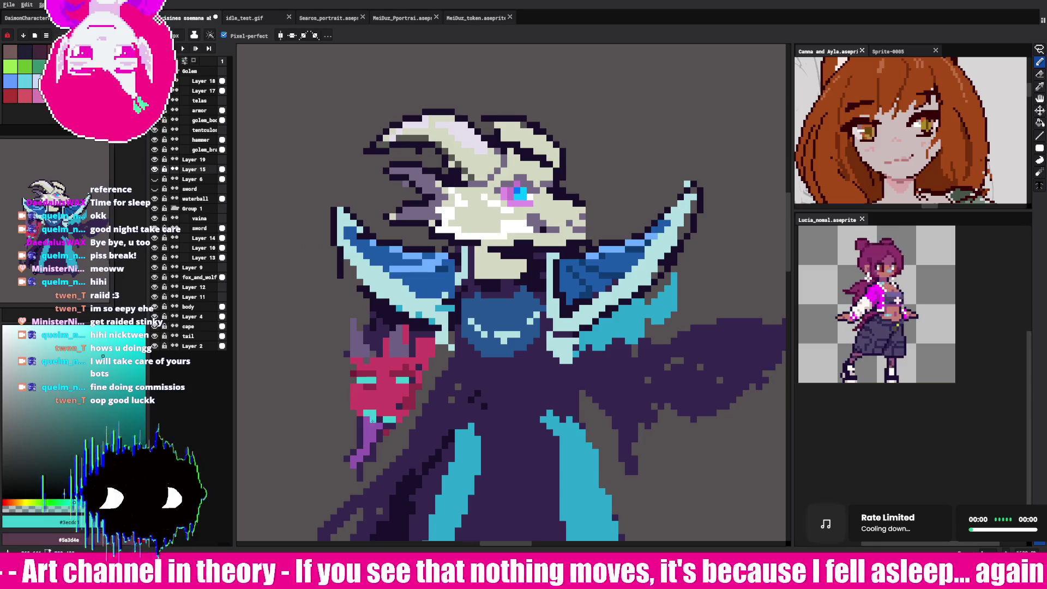
pyautogui.press('alt')
pyautogui.keyDown('alt'); pyautogui.click(384, 416); pyautogui.keyUp('alt')
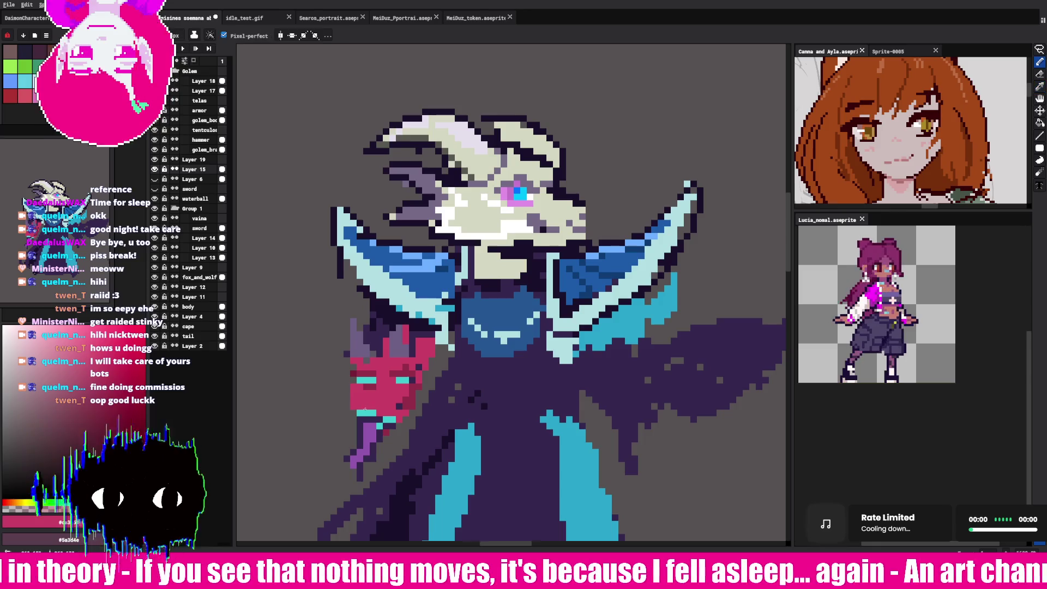
pyautogui.keyDown('alt'); pyautogui.click(366, 409); pyautogui.keyUp('alt')
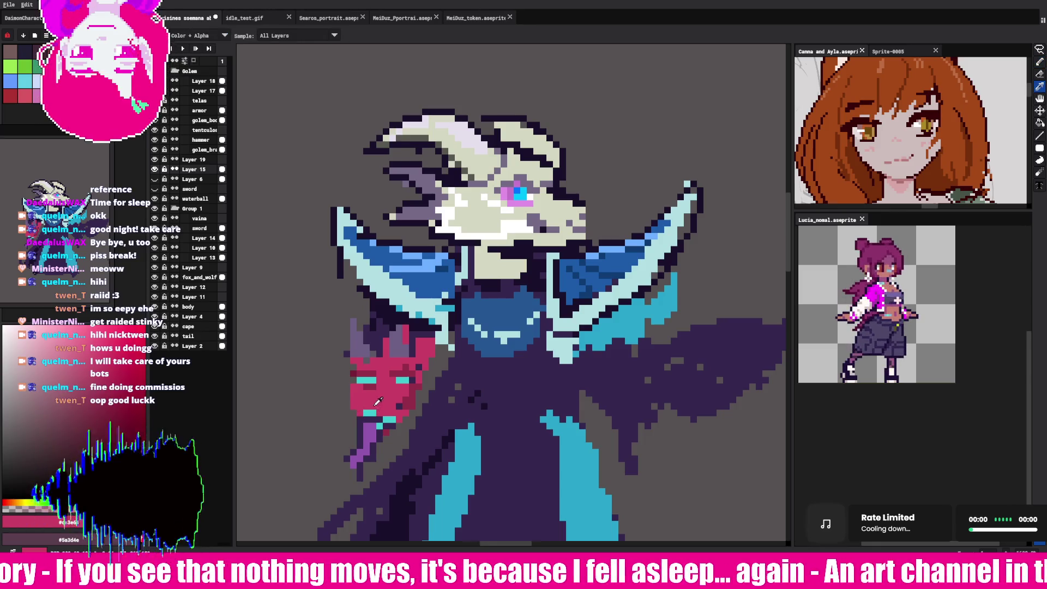
pyautogui.keyDown('alt'); pyautogui.click(371, 424); pyautogui.keyUp('alt')
pyautogui.keyDown('alt'); pyautogui.click(375, 420); pyautogui.keyUp('alt')
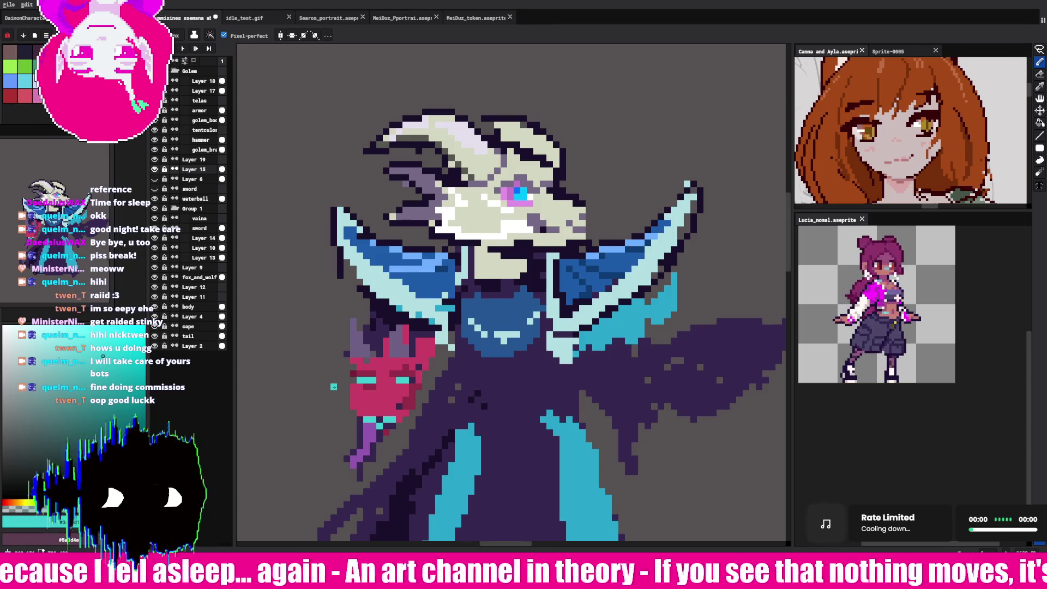
# Step: Sample the collar's light cyan, blue and dark outline purple for the edge highlights
pyautogui.keyDown('alt'); pyautogui.click(370, 388); pyautogui.keyUp('alt')
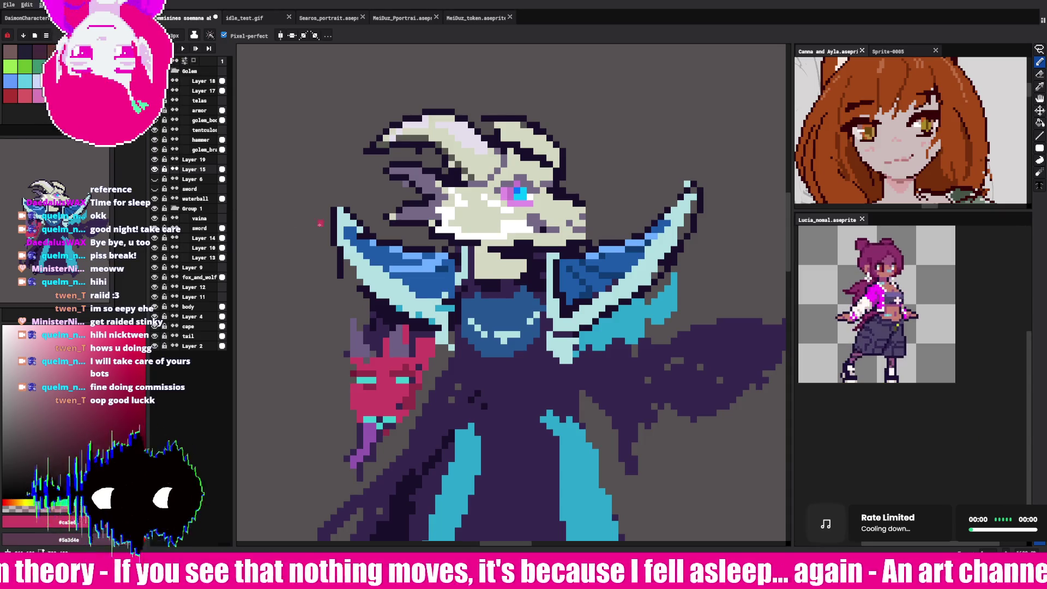
pyautogui.keyDown('alt'); pyautogui.click(347, 220); pyautogui.keyUp('alt')
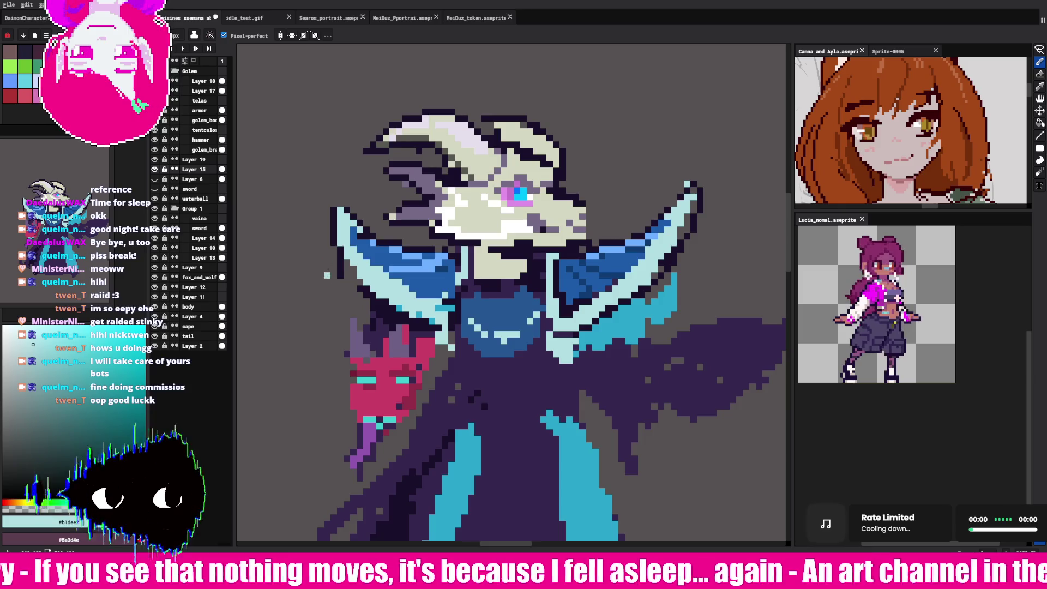
pyautogui.keyDown('alt'); pyautogui.click(383, 254); pyautogui.keyUp('alt')
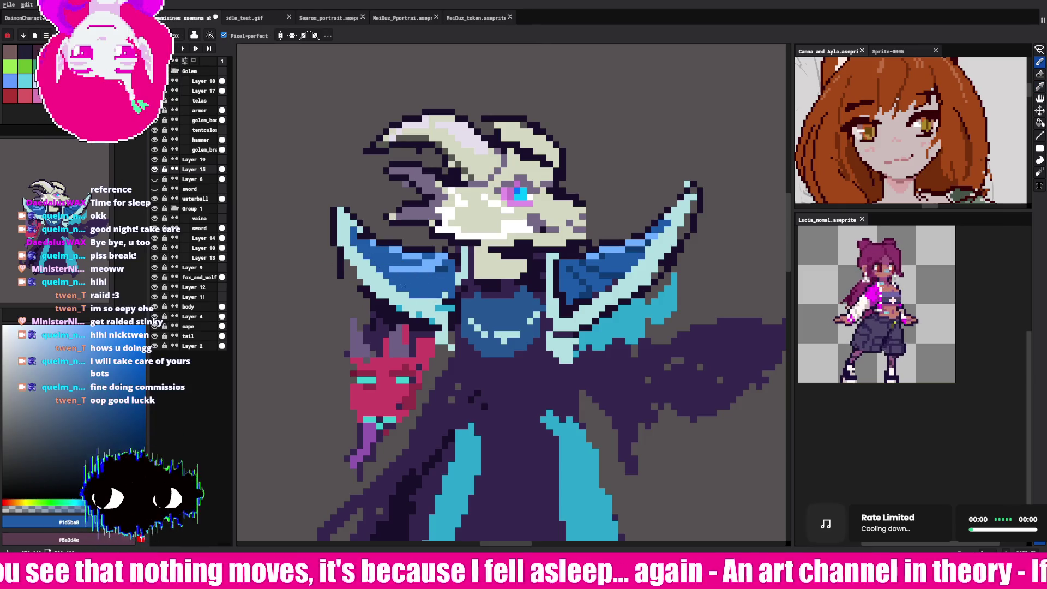
pyautogui.press('alt')
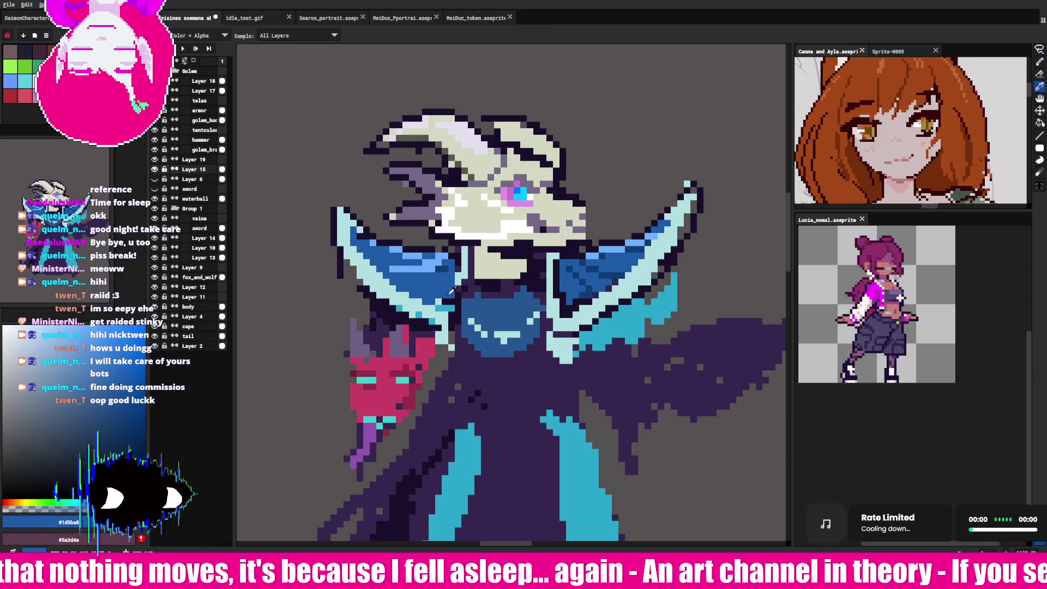
pyautogui.keyDown('alt'); pyautogui.click(449, 293); pyautogui.keyUp('alt')
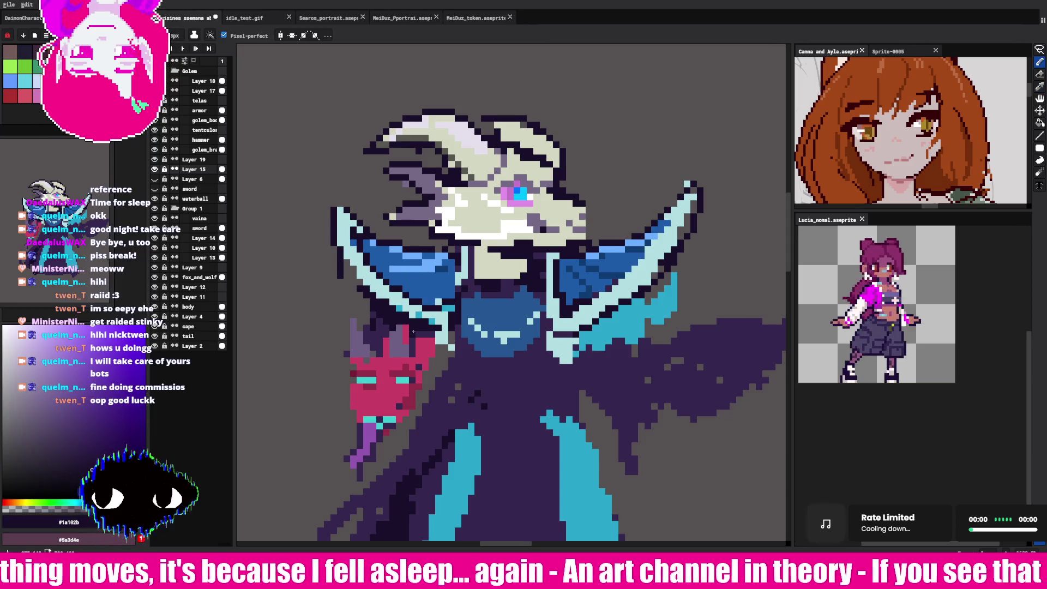
pyautogui.press('alt')
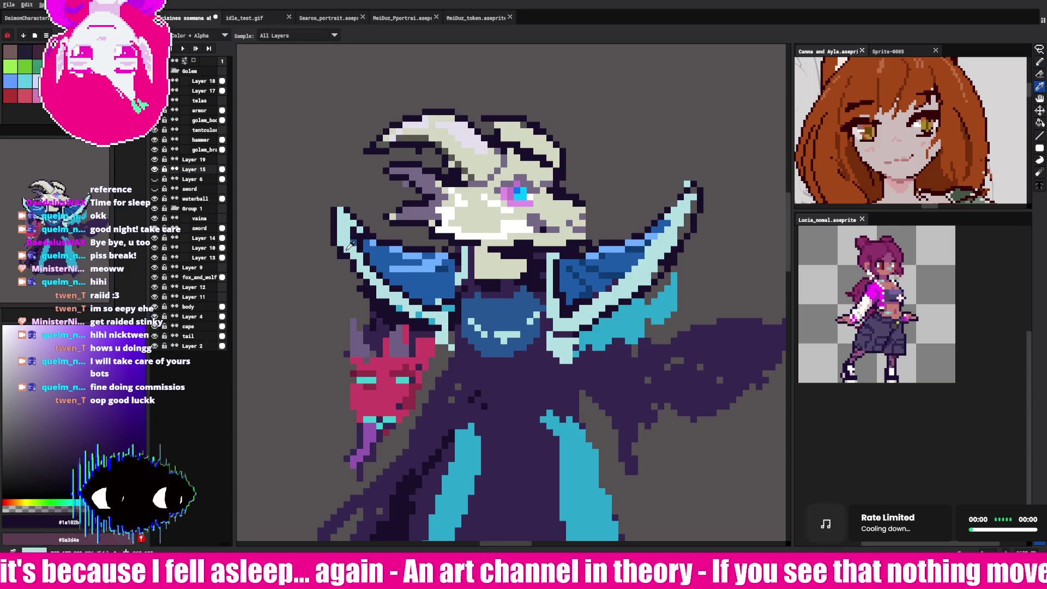
pyautogui.keyDown('alt'); pyautogui.click(349, 245); pyautogui.keyUp('alt')
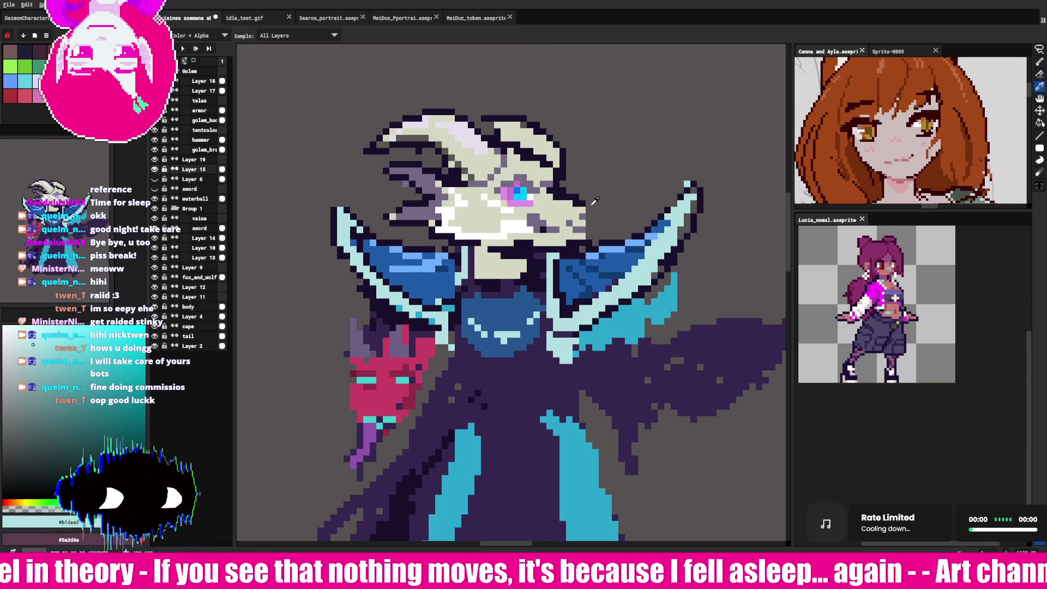
# Step: Retouch the collar edge near the horn with dark outline, blue and light cyan pixels
pyautogui.keyDown('alt'); pyautogui.click(588, 206); pyautogui.keyUp('alt')
pyautogui.click(572, 215)
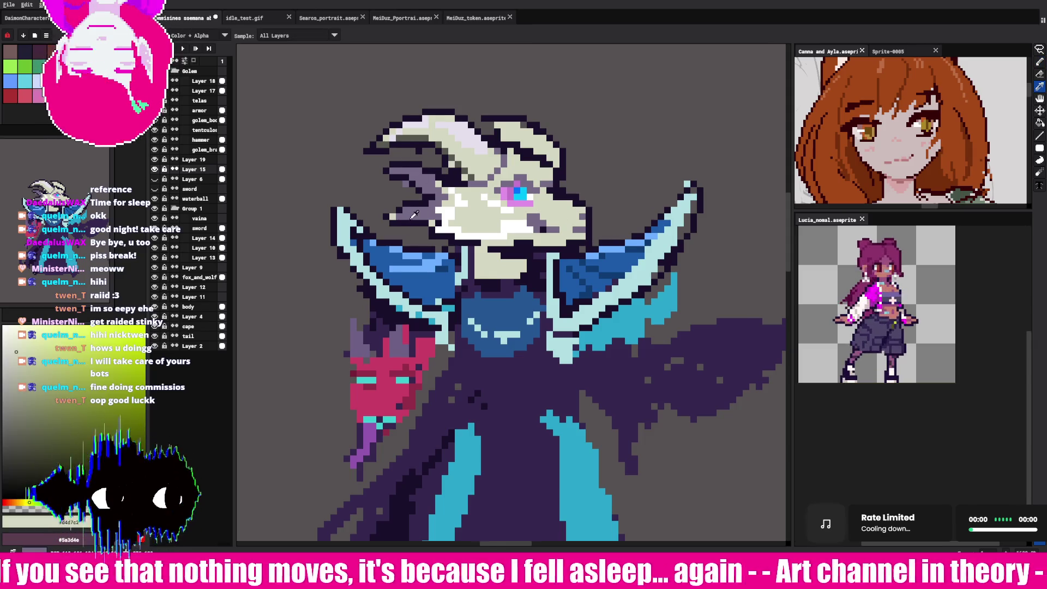
pyautogui.keyDown('alt'); pyautogui.click(412, 214); pyautogui.keyUp('alt')
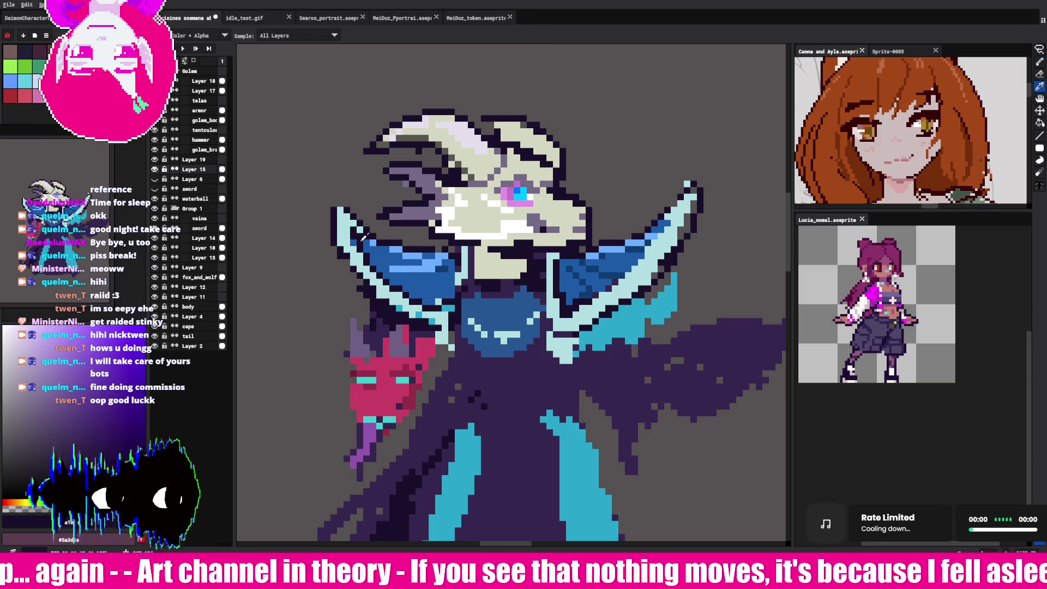
pyautogui.keyDown('alt'); pyautogui.click(357, 236); pyautogui.keyUp('alt')
pyautogui.keyDown('alt'); pyautogui.click(354, 230); pyautogui.keyUp('alt')
pyautogui.keyDown('alt'); pyautogui.click(353, 275); pyautogui.keyUp('alt')
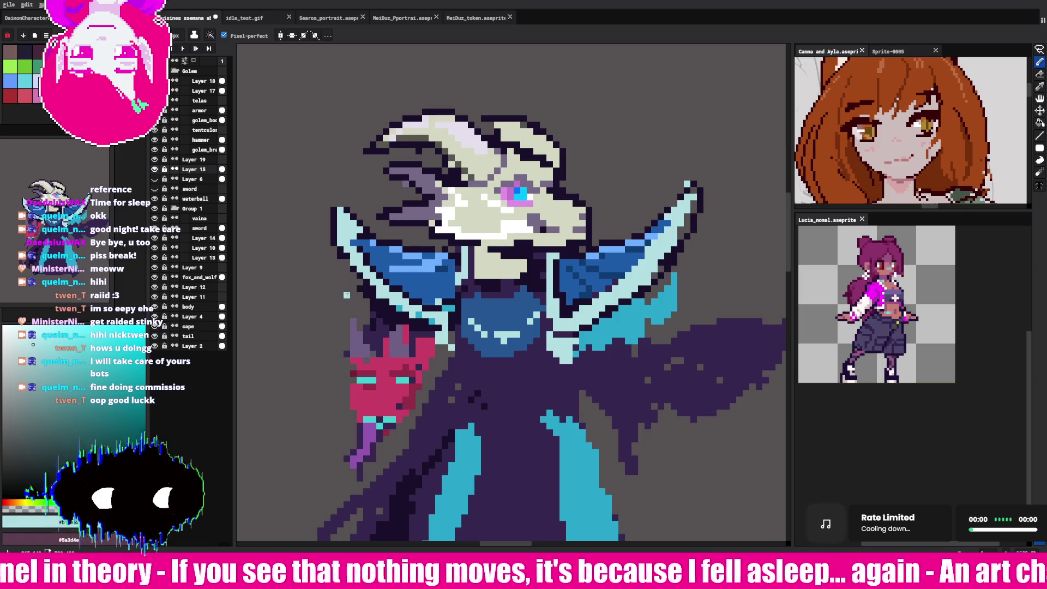
# Step: Tidy the collar's right point with pale cyan highlights and a dark outline
pyautogui.keyDown('alt'); pyautogui.click(360, 241); pyautogui.keyUp('alt')
pyautogui.keyDown('alt'); pyautogui.click(361, 239); pyautogui.keyUp('alt')
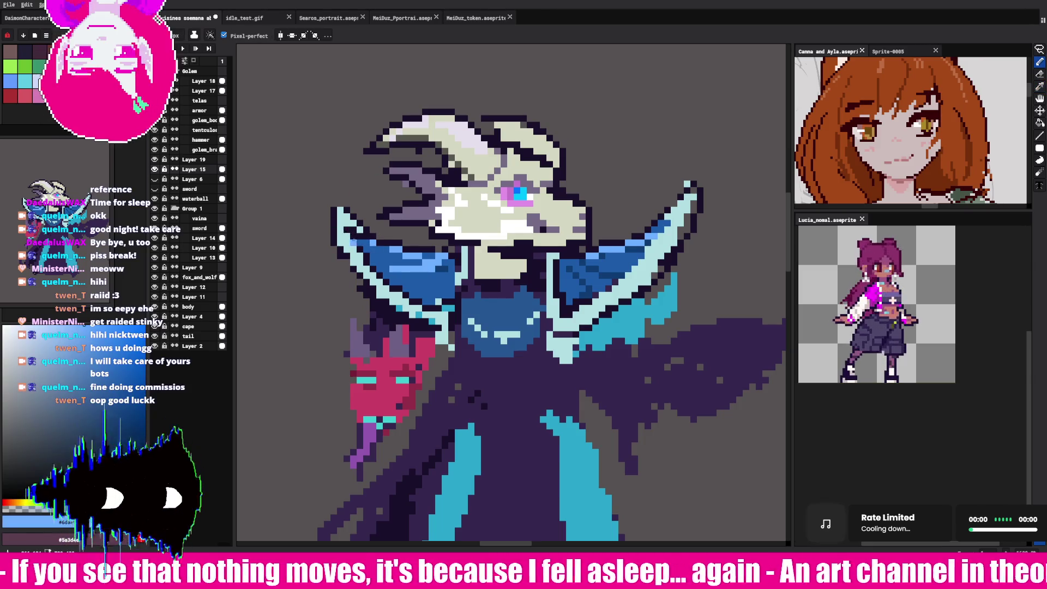
pyautogui.keyDown('alt'); pyautogui.click(673, 204); pyautogui.keyUp('alt')
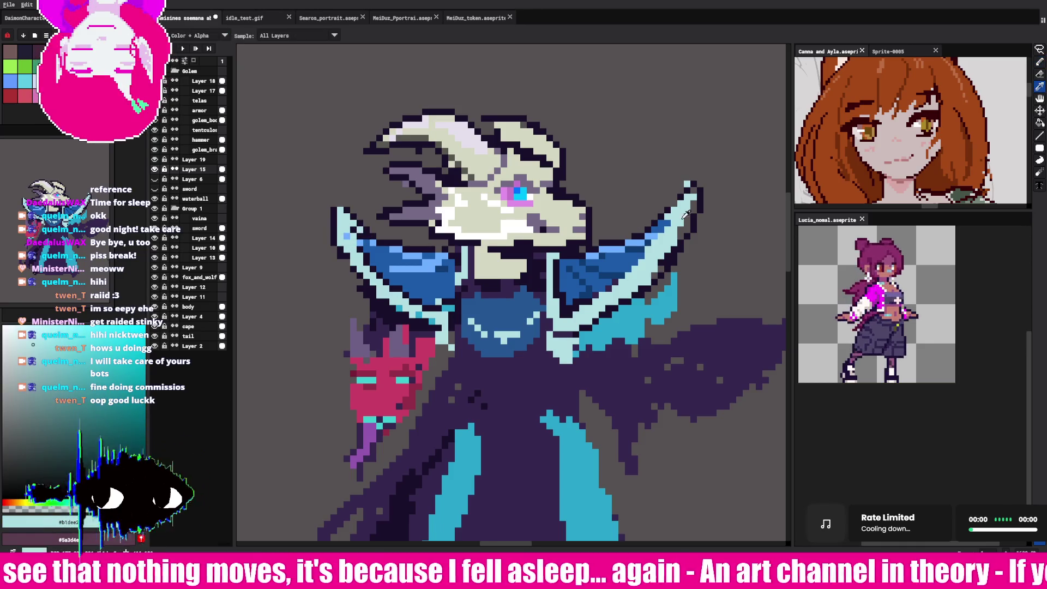
pyautogui.keyDown('alt'); pyautogui.click(686, 192); pyautogui.keyUp('alt')
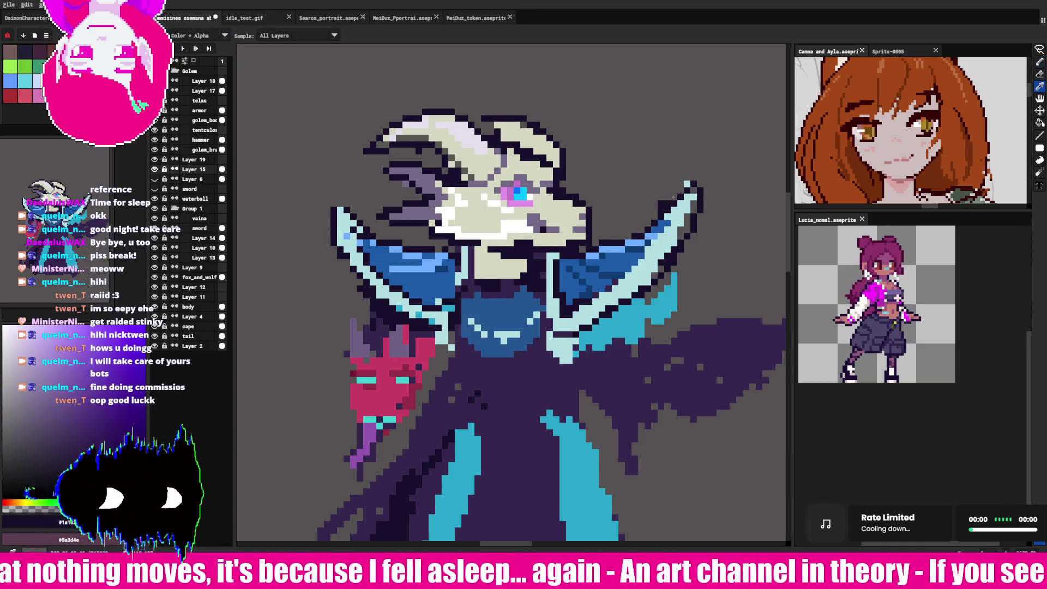
pyautogui.press('b')
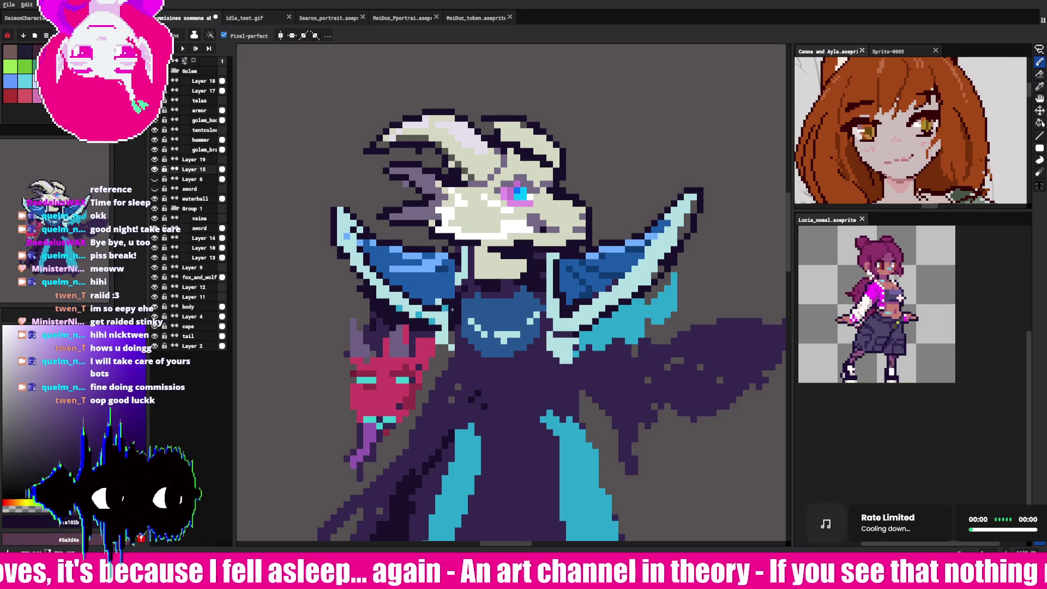
pyautogui.scroll(-5, 458, 324)
# Step: Paint dark purple shading down the robe's lower-left edge and fill that area
pyautogui.press('i')
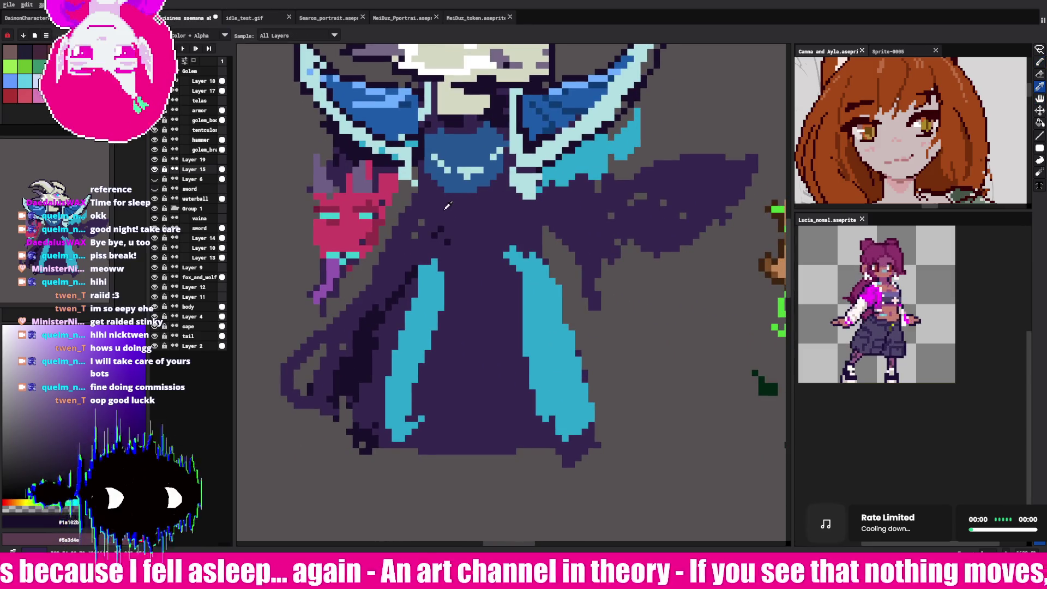
pyautogui.click(448, 217)
pyautogui.press('b')
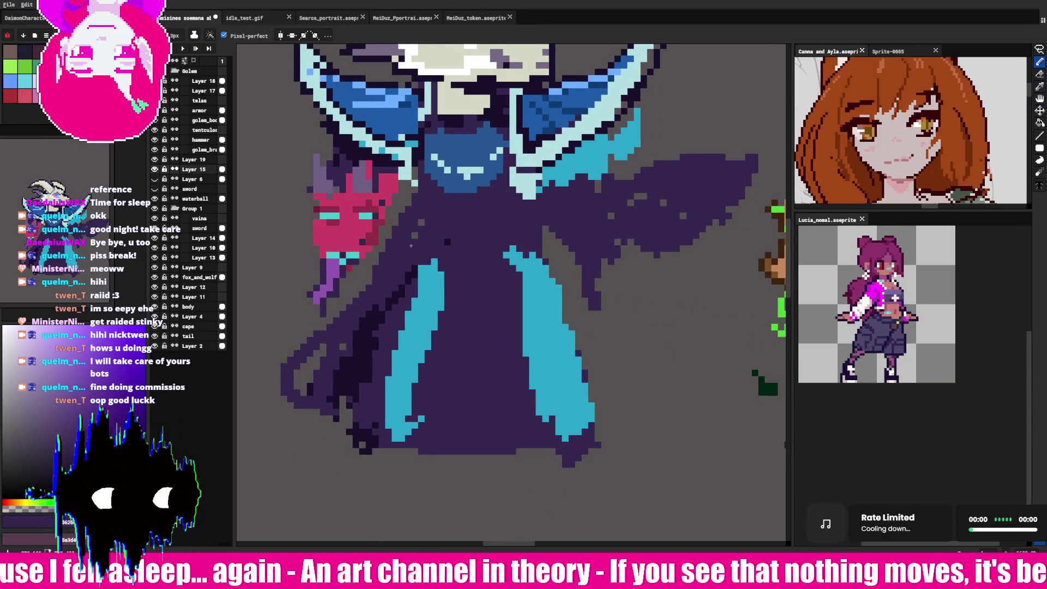
pyautogui.keyDown('alt'); pyautogui.click(339, 367); pyautogui.keyUp('alt')
pyautogui.moveTo(327, 376)
pyautogui.mouseDown()
pyautogui.moveTo(335, 420)
pyautogui.moveTo(349, 393)
pyautogui.mouseUp()
pyautogui.keyDown('alt'); pyautogui.click(355, 361); pyautogui.keyUp('alt')
pyautogui.moveTo(325, 349)
pyautogui.mouseDown()
pyautogui.moveTo(295, 406)
pyautogui.moveTo(314, 425)
pyautogui.mouseUp()
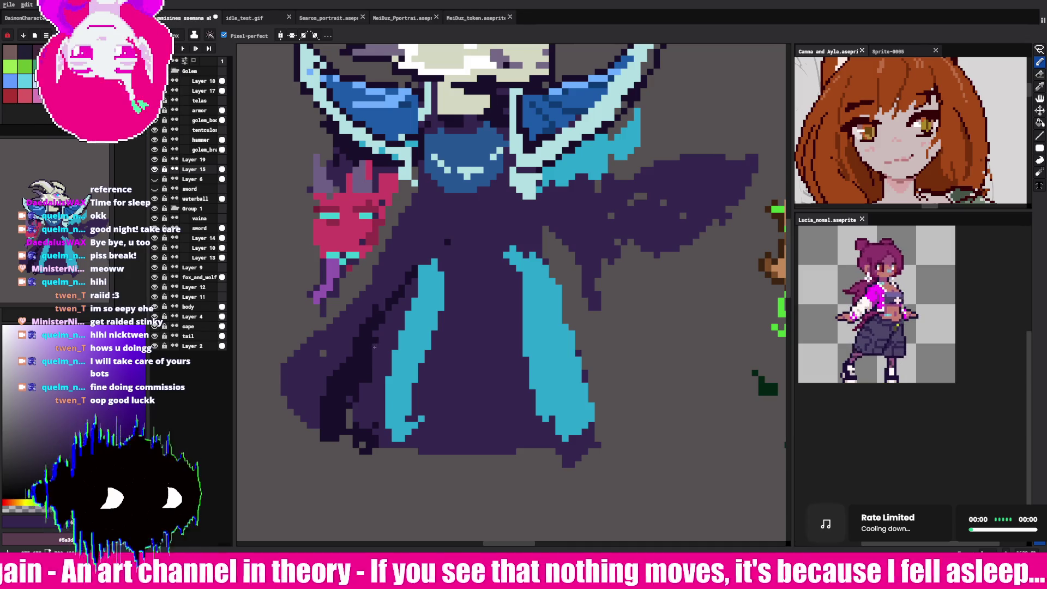
# Step: Resample the dark outline purple from the robe and return to the goat skull
pyautogui.keyDown('alt'); pyautogui.click(392, 296); pyautogui.keyUp('alt')
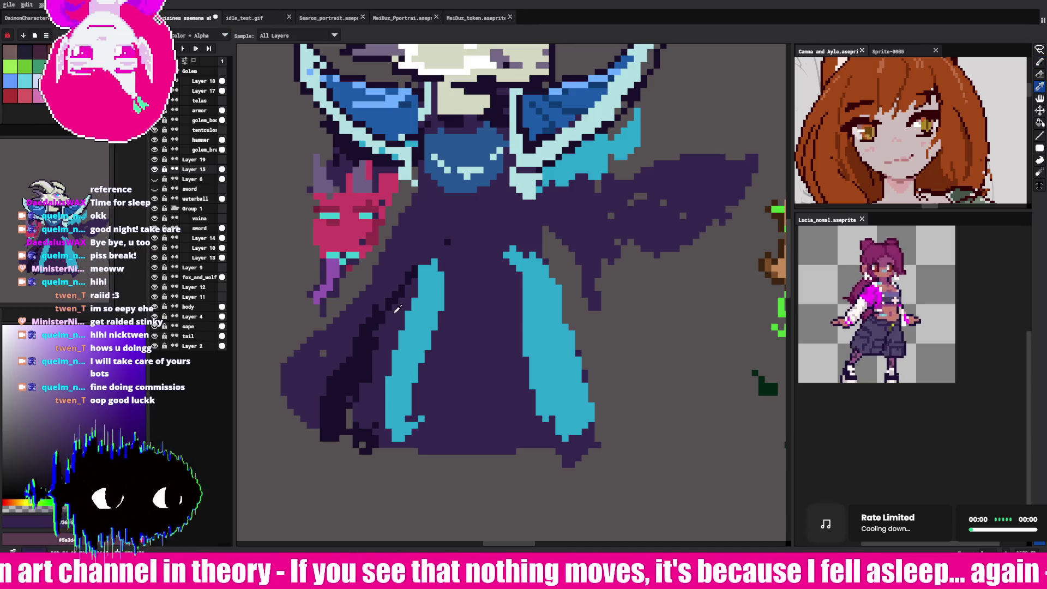
pyautogui.press('alt')
pyautogui.keyDown('alt'); pyautogui.click(314, 186); pyautogui.keyUp('alt')
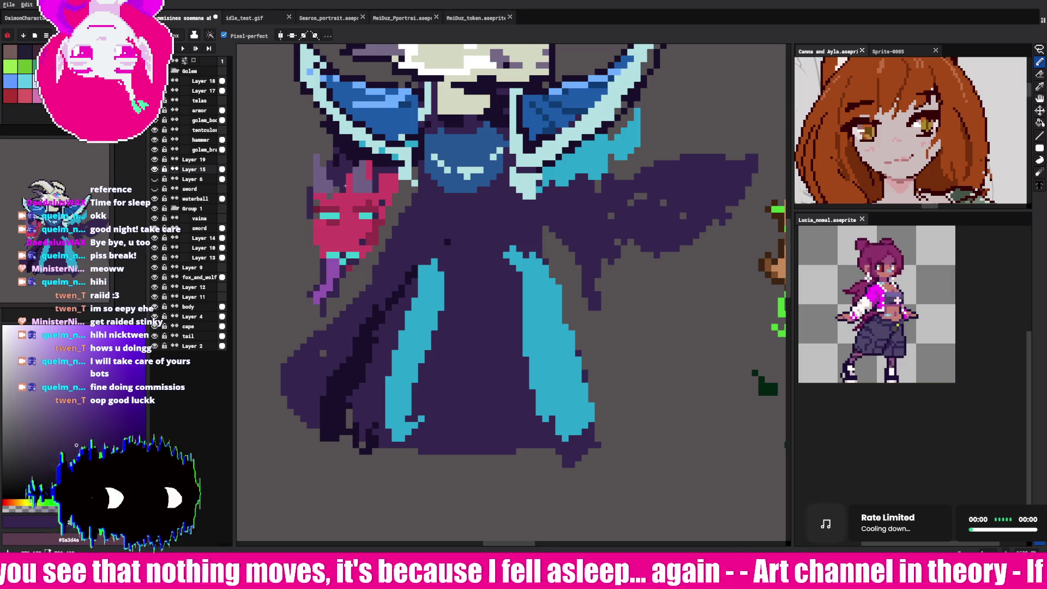
pyautogui.press('alt')
pyautogui.keyDown('alt'); pyautogui.click(446, 240); pyautogui.keyUp('alt')
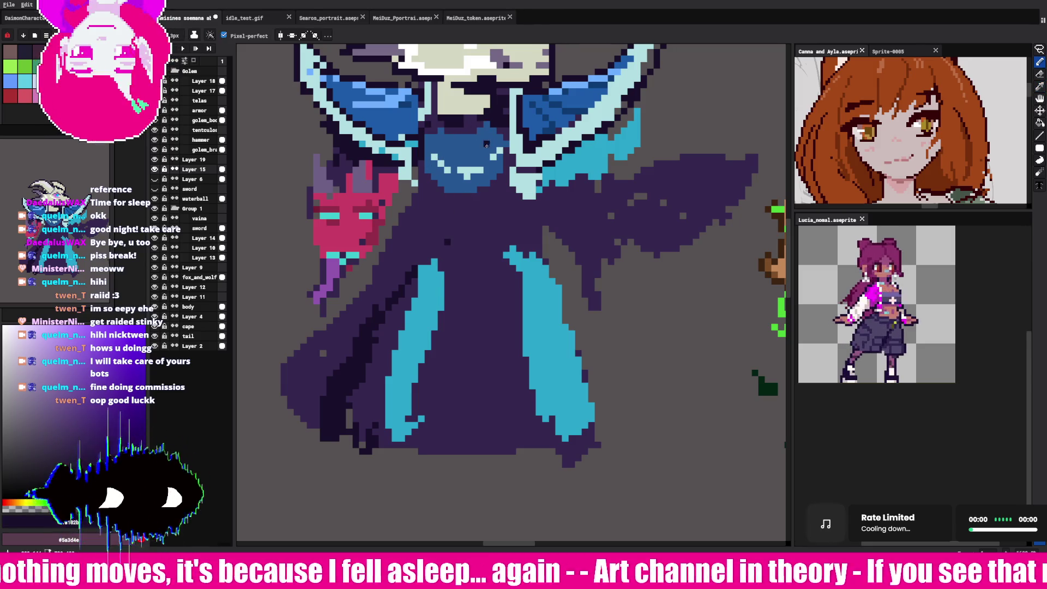
pyautogui.moveTo(477, 73); pyautogui.dragTo(483, 205)
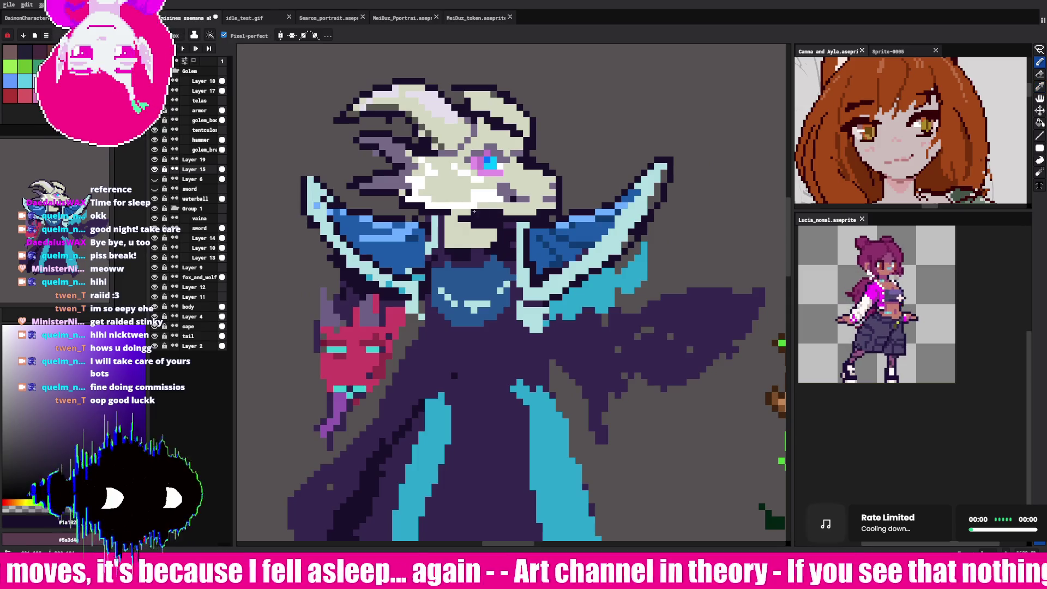
# Step: Add a few purple-grey shading pixels to the goat skull's snout
pyautogui.keyDown('alt'); pyautogui.click(474, 215); pyautogui.keyUp('alt')
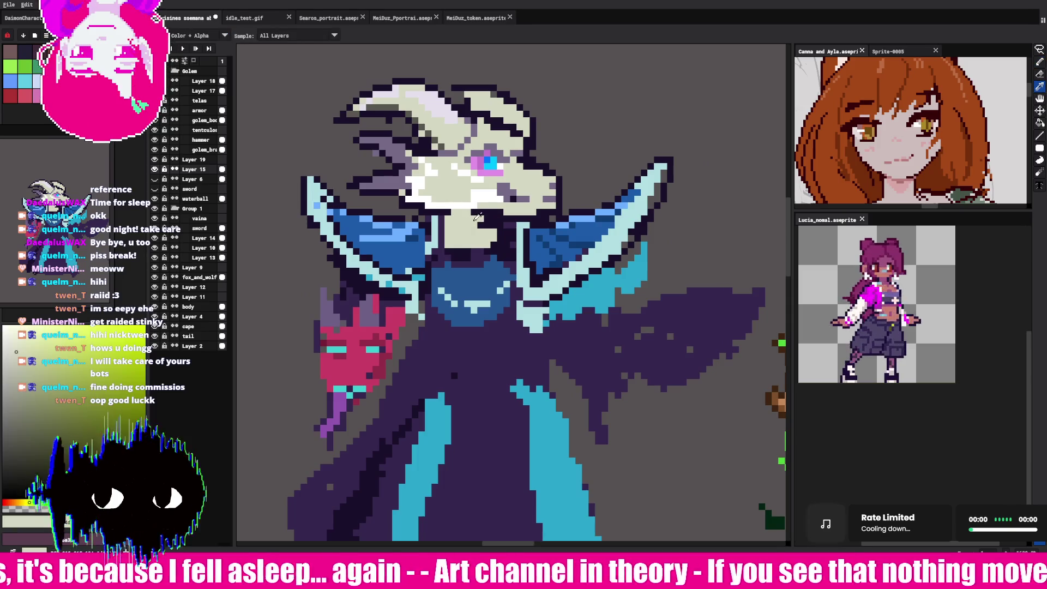
pyautogui.click(466, 197)
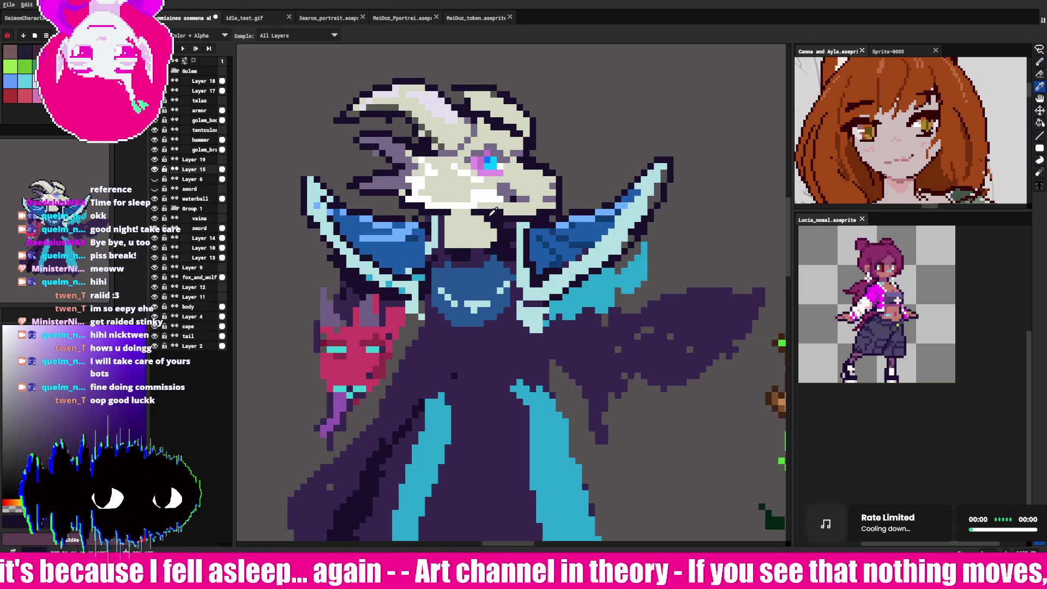
pyautogui.keyDown('alt'); pyautogui.click(458, 195); pyautogui.keyUp('alt')
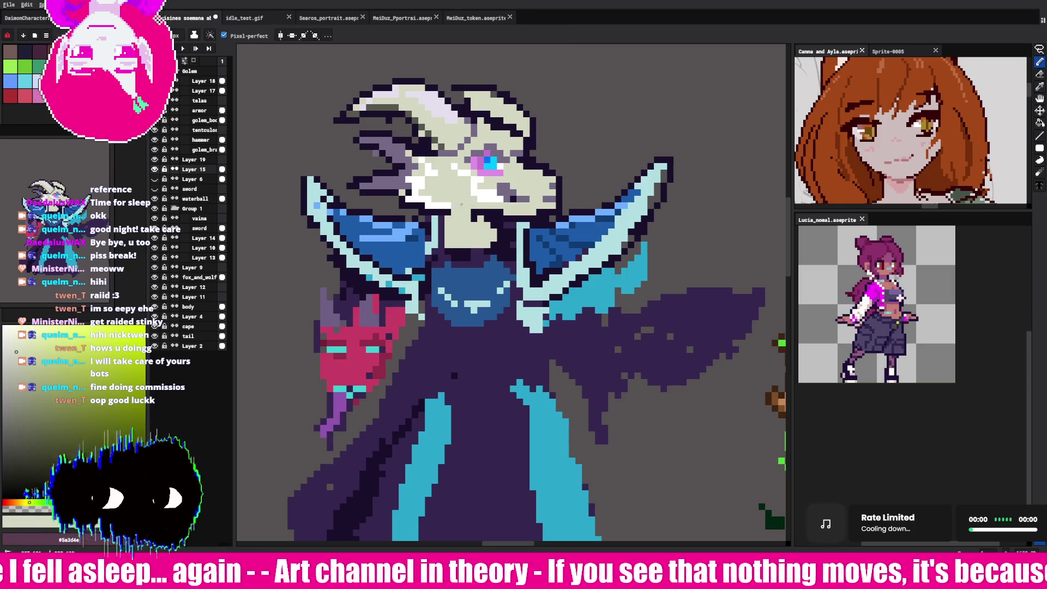
pyautogui.press('alt')
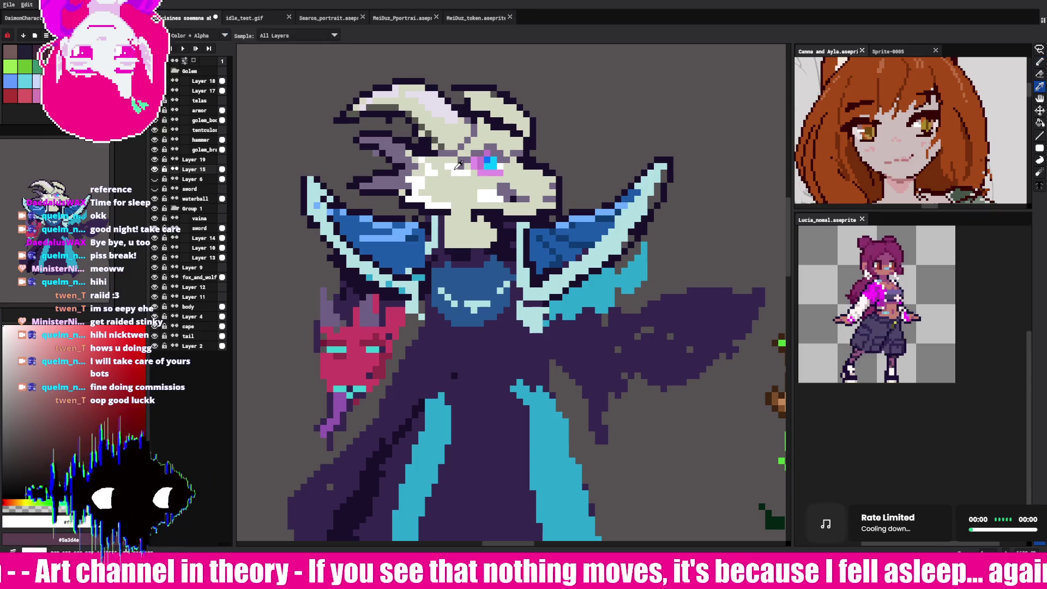
pyautogui.keyDown('alt'); pyautogui.click(516, 157); pyautogui.keyUp('alt')
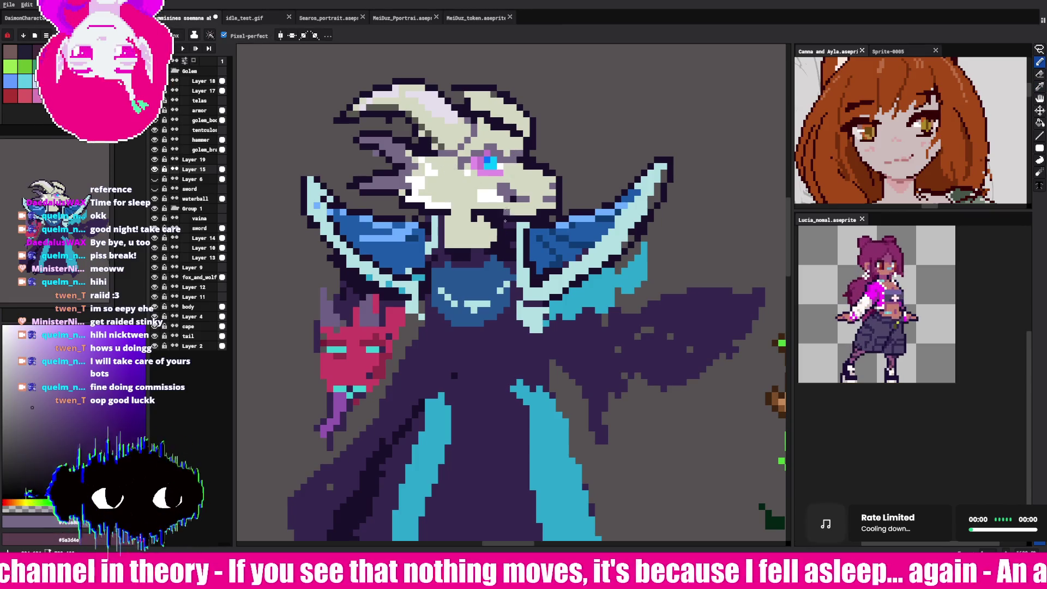
pyautogui.click(539, 196)
pyautogui.click(532, 185)
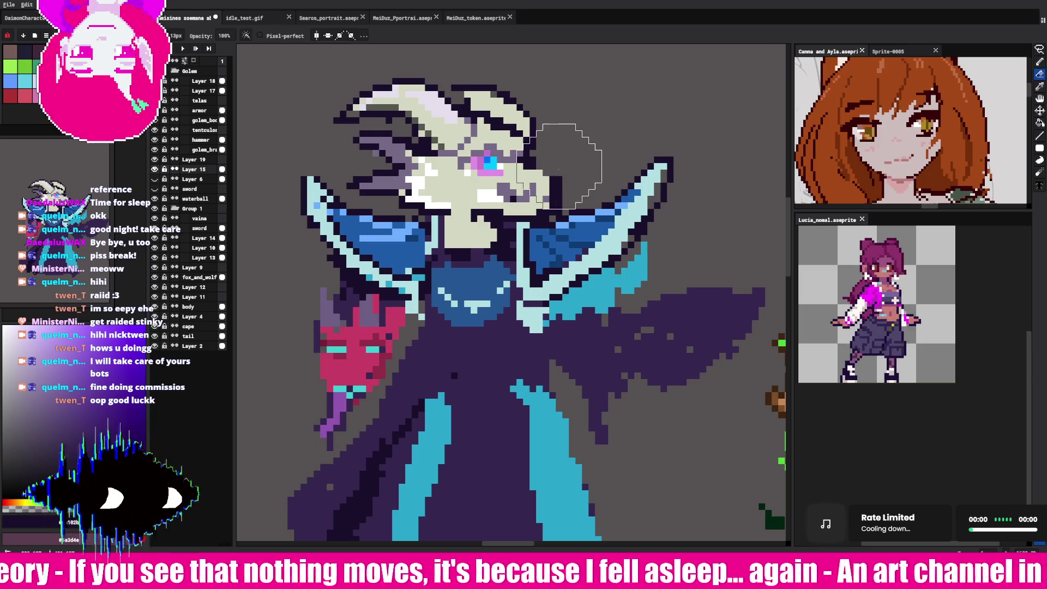
# Step: Adjust the snout pixels against the skull's light beige and the horn's dark purple
pyautogui.press('alt')
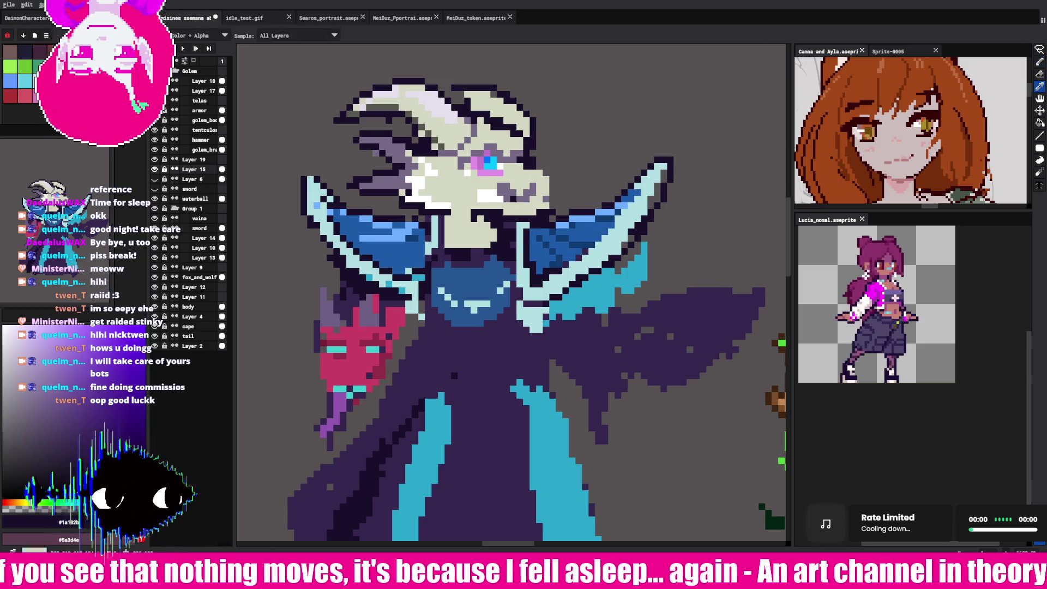
pyautogui.keyDown('alt'); pyautogui.click(473, 196); pyautogui.keyUp('alt')
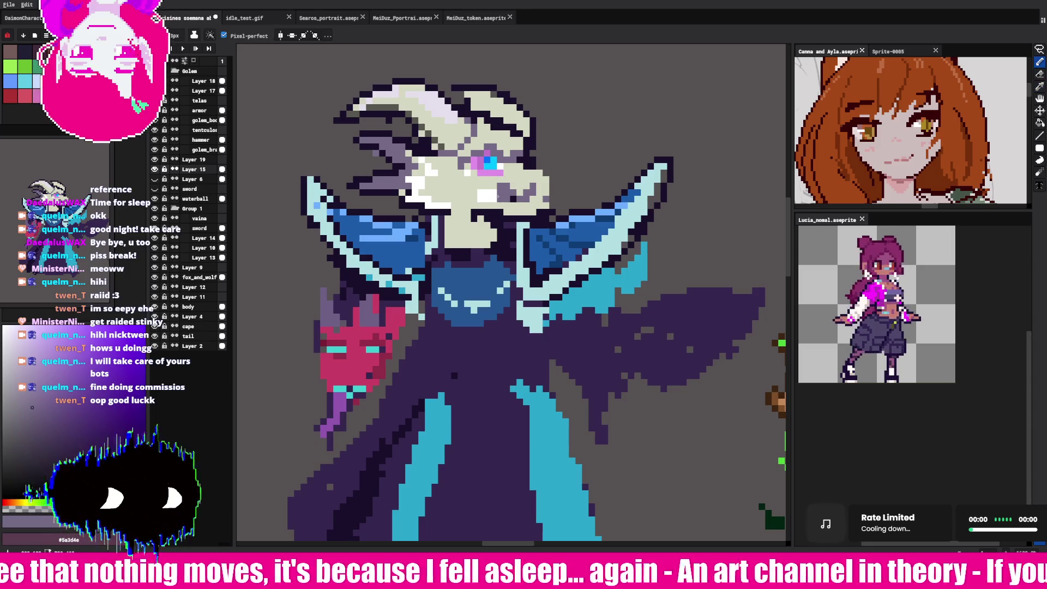
pyautogui.press('alt')
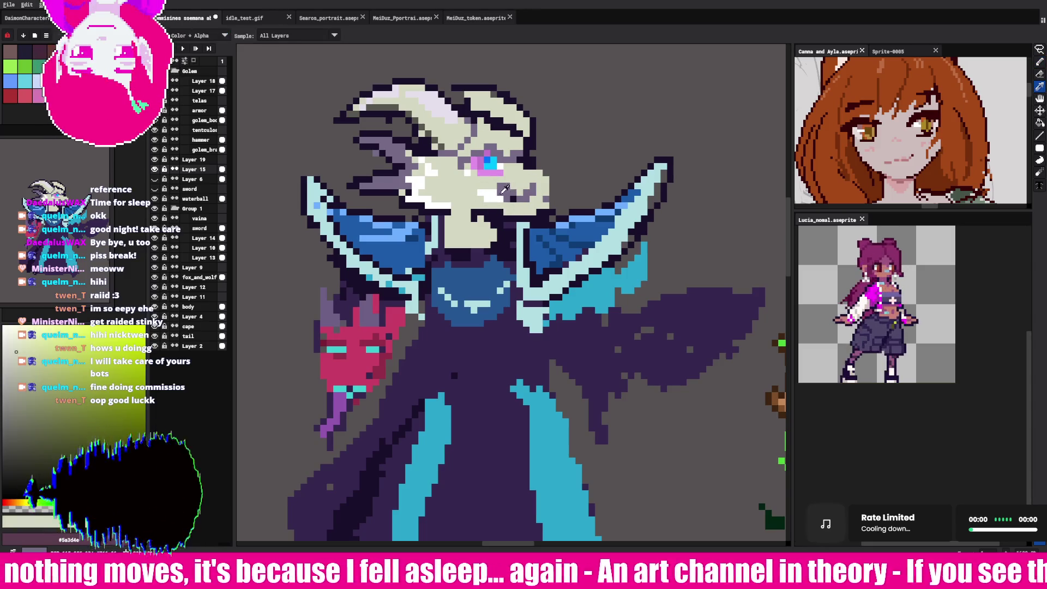
pyautogui.keyDown('alt'); pyautogui.click(483, 195); pyautogui.keyUp('alt')
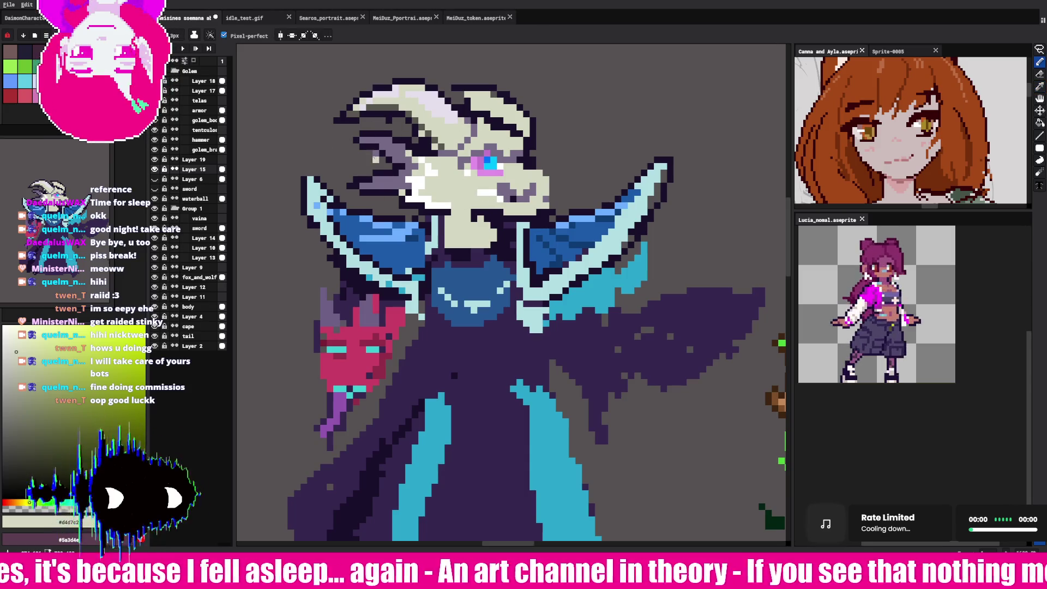
pyautogui.press('alt')
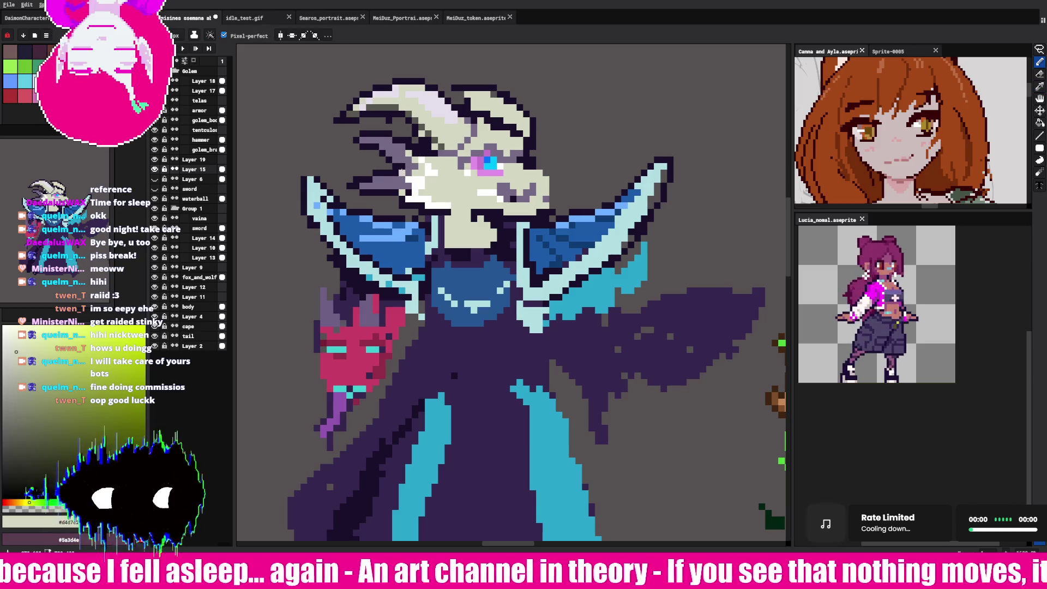
pyautogui.keyDown('alt'); pyautogui.click(402, 166); pyautogui.keyUp('alt')
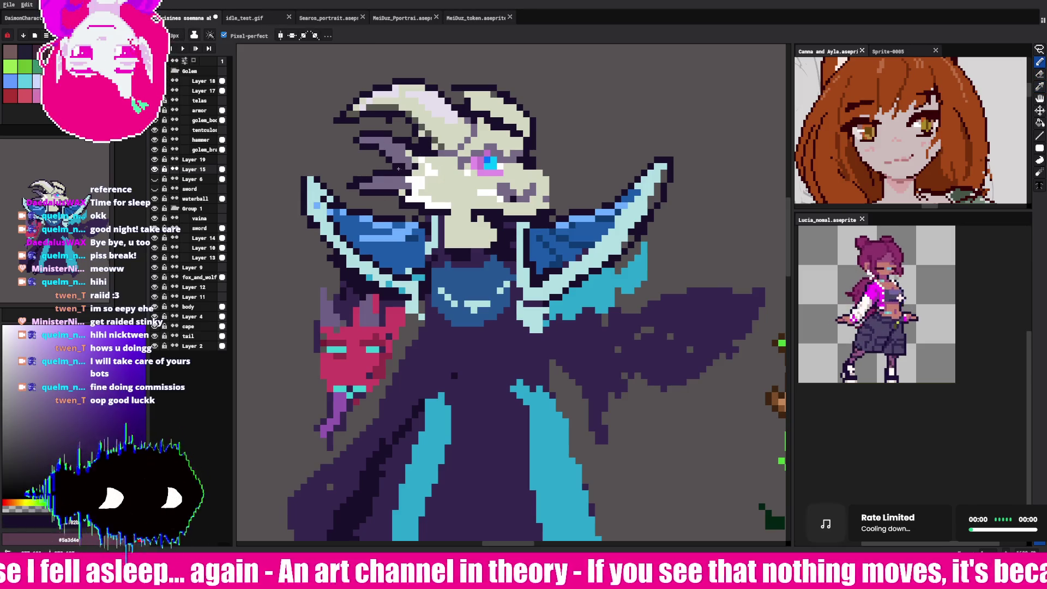
pyautogui.keyDown('alt'); pyautogui.click(407, 162); pyautogui.keyUp('alt')
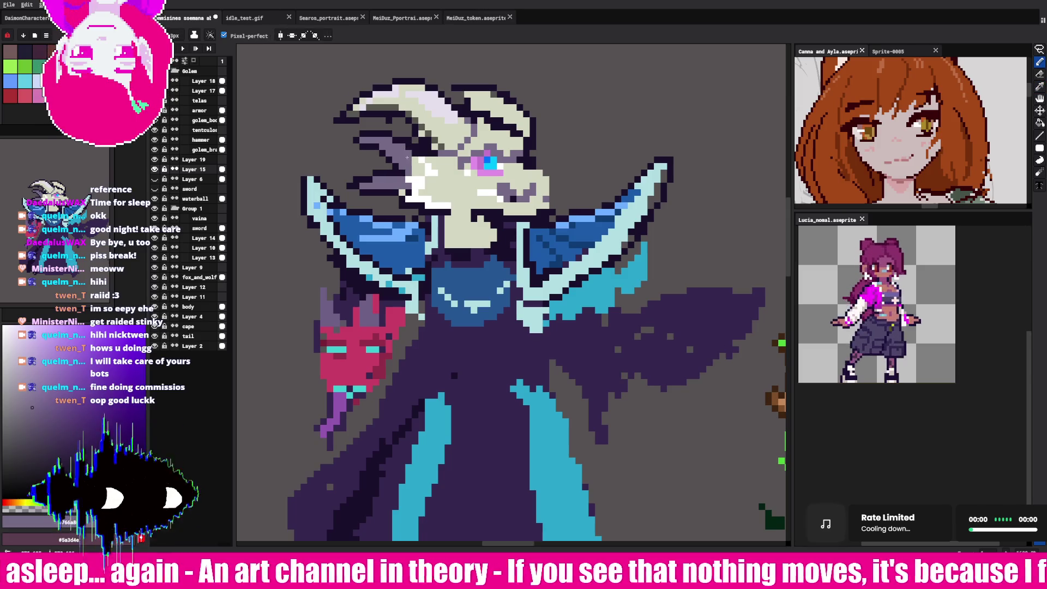
pyautogui.keyDown('alt'); pyautogui.click(499, 204); pyautogui.keyUp('alt')
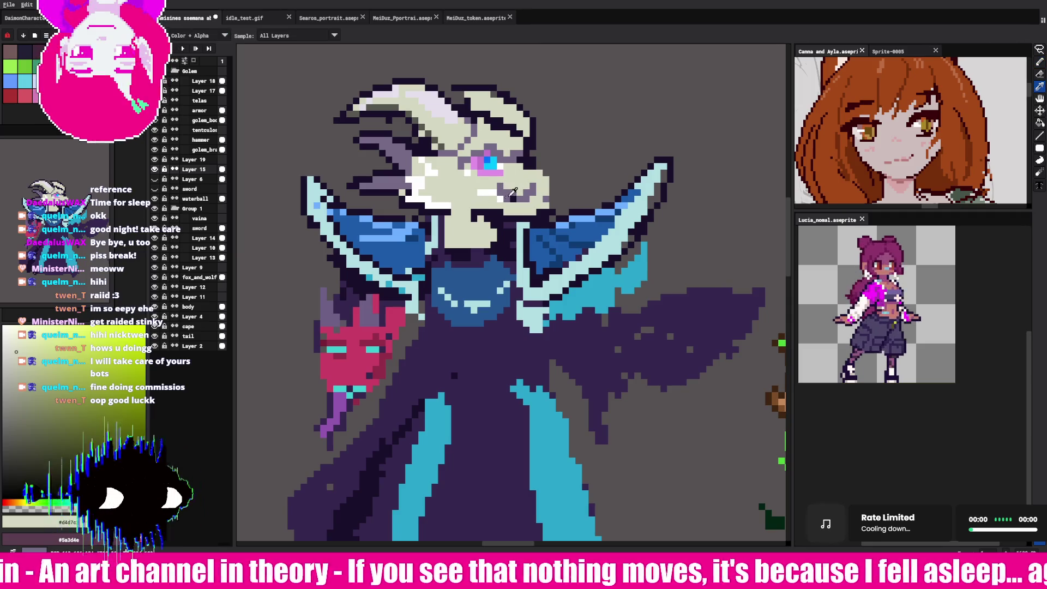
pyautogui.keyDown('alt'); pyautogui.click(513, 194); pyautogui.keyUp('alt')
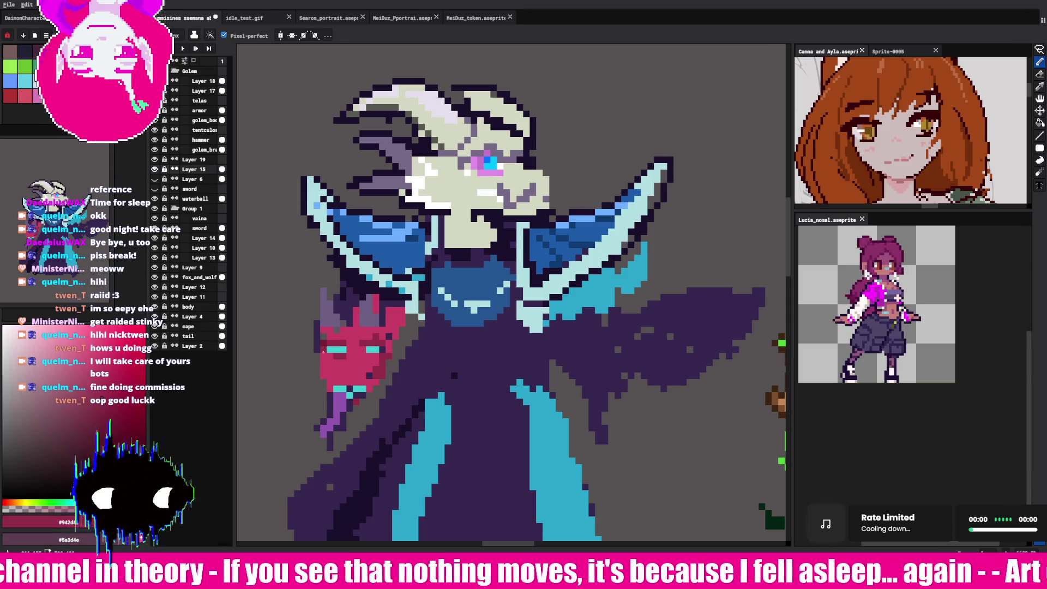
# Step: Choose the teal palette swatch as the drawing colour, then sample a purple from the canvas
pyautogui.click(25, 80)
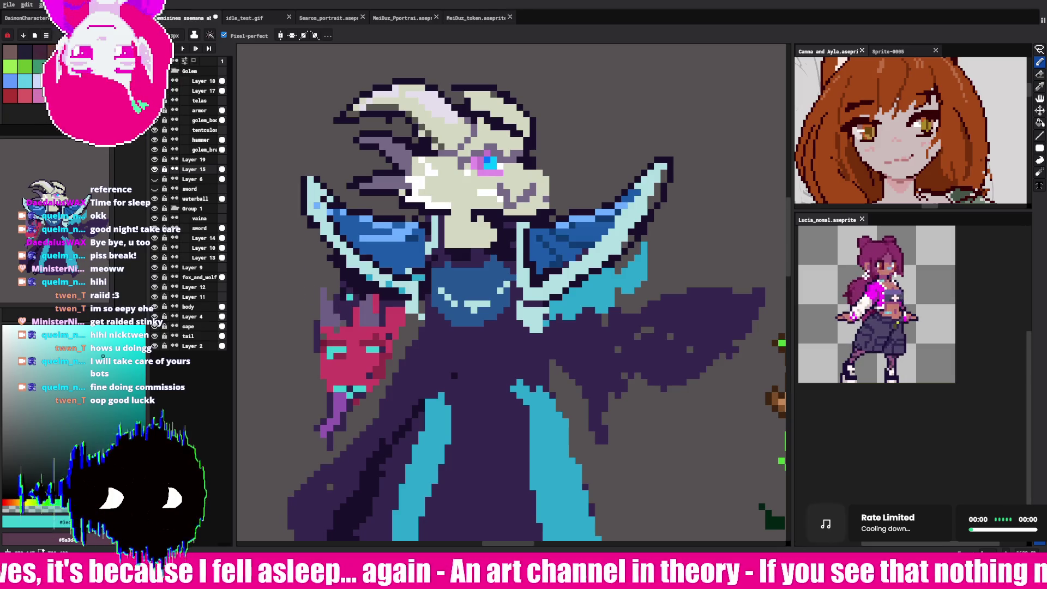
pyautogui.keyDown('alt'); pyautogui.click(350, 309); pyautogui.keyUp('alt')
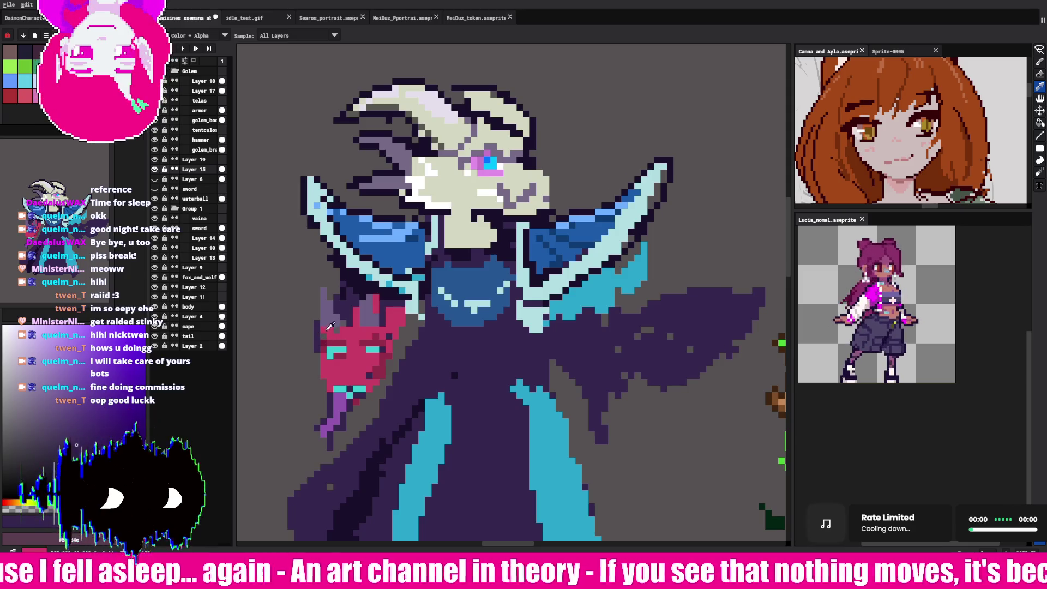
# Step: Extend the red mask's left edge with its sampled pink colour
pyautogui.keyDown('alt'); pyautogui.click(330, 327); pyautogui.keyUp('alt')
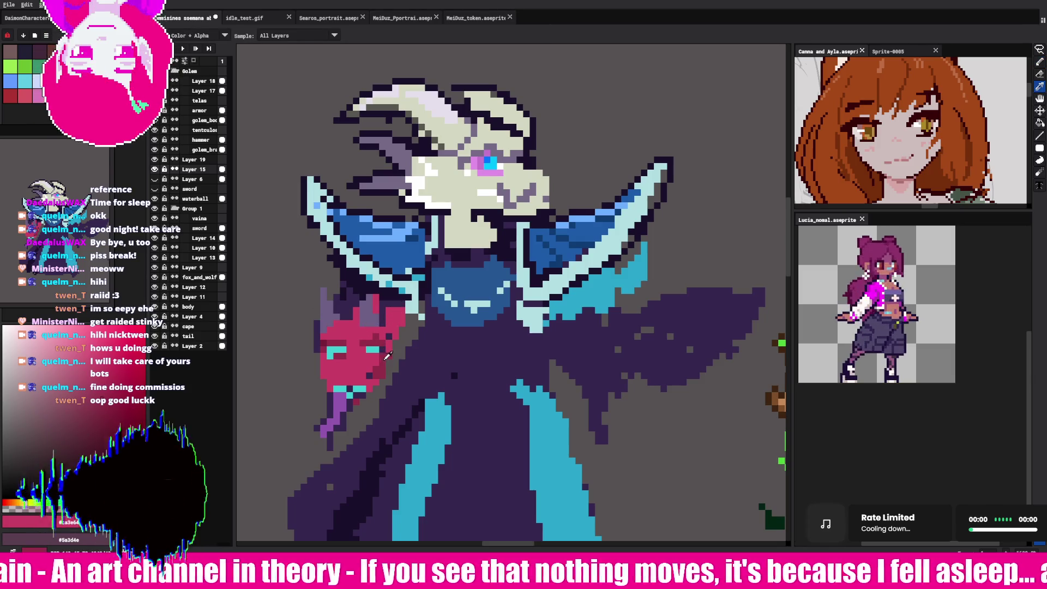
pyautogui.moveTo(312, 345); pyautogui.dragTo(319, 372)
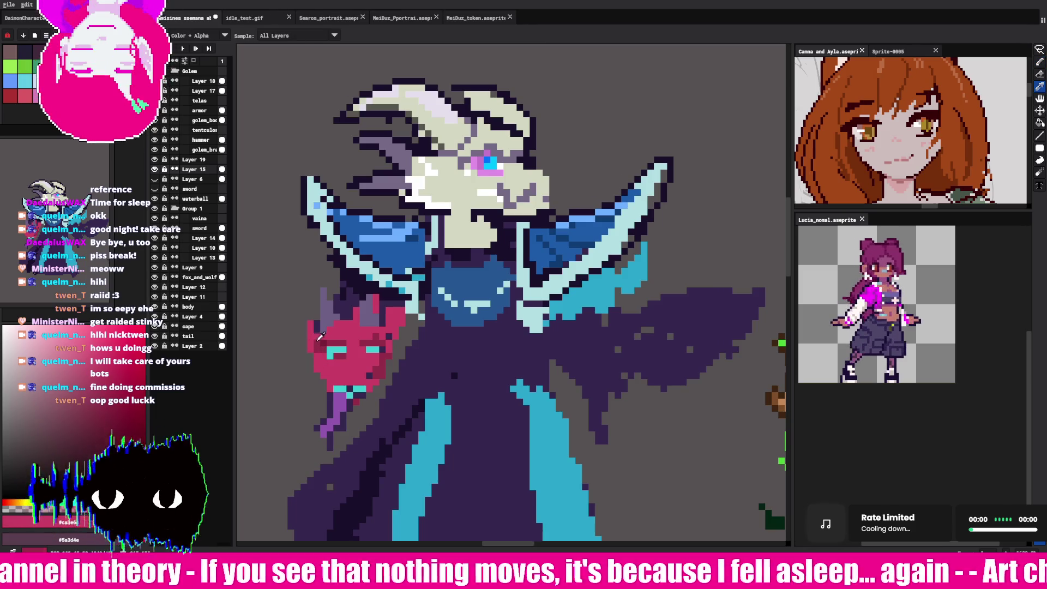
pyautogui.press('i')
pyautogui.press('b')
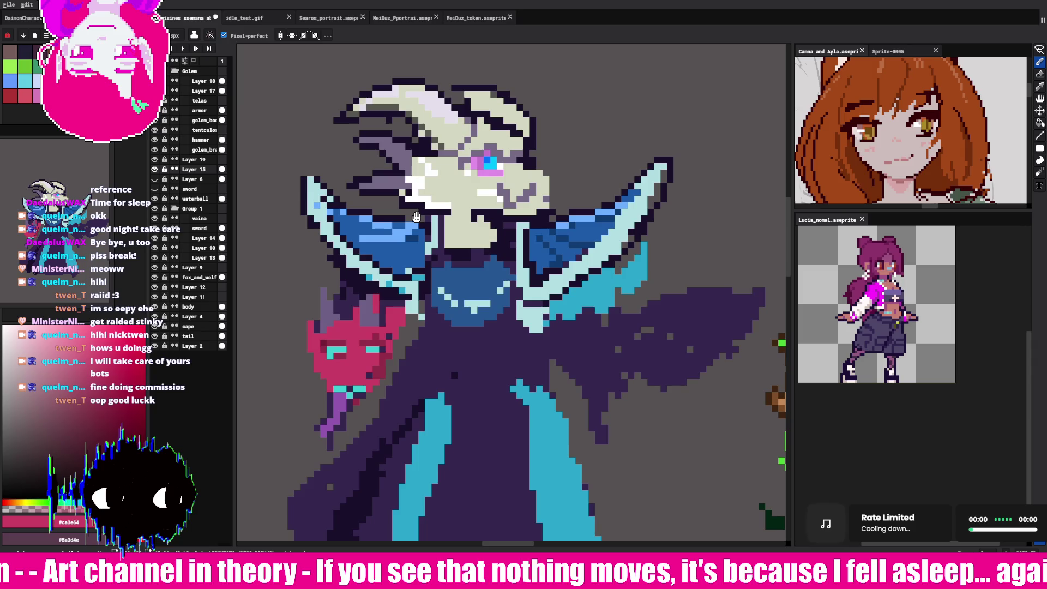
# Step: Open Aseprite's File menu with Alt+F
pyautogui.hotkey('alt', 'f')
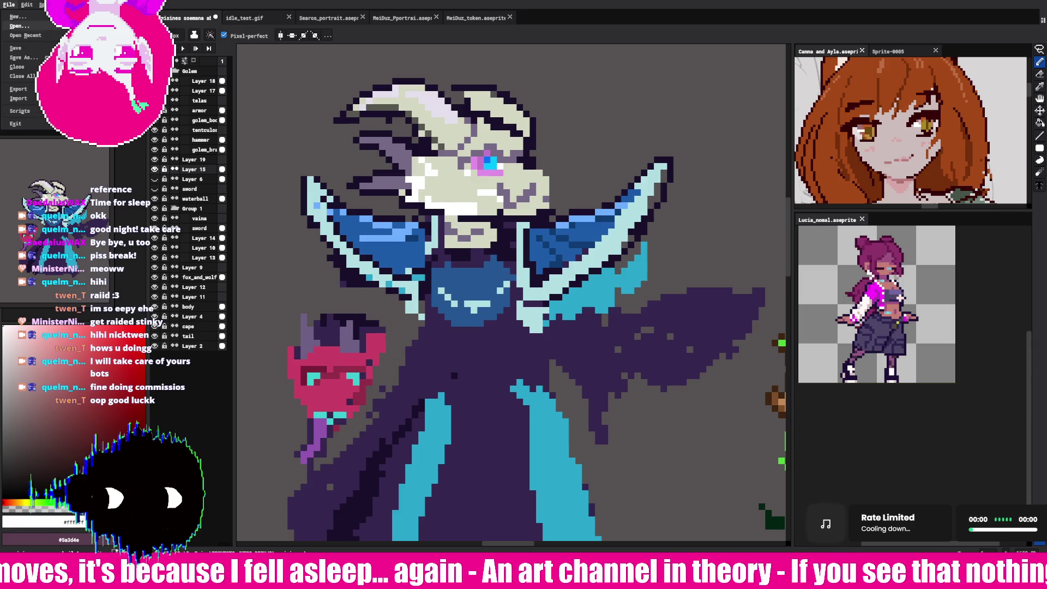